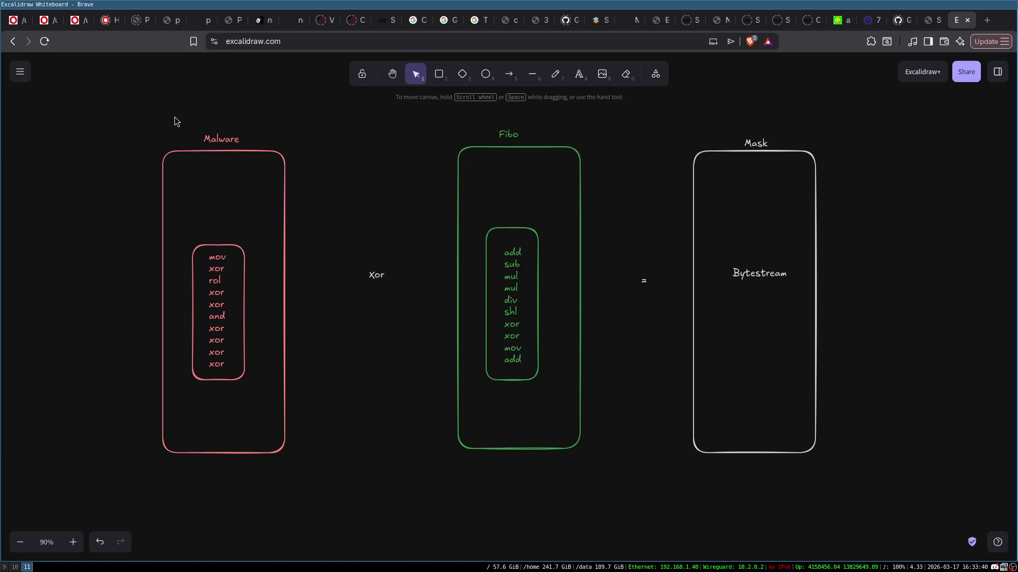
- Rename the Fibo heading to Benign
left_click_drag(145, 108, 354, 474)
left_click(538, 154)
mouse_move(470, 116)
left_mouse_down()
mouse_move(607, 337)
mouse_move(608, 386)
left_mouse_up()
left_click(587, 194)
double_click(508, 134)
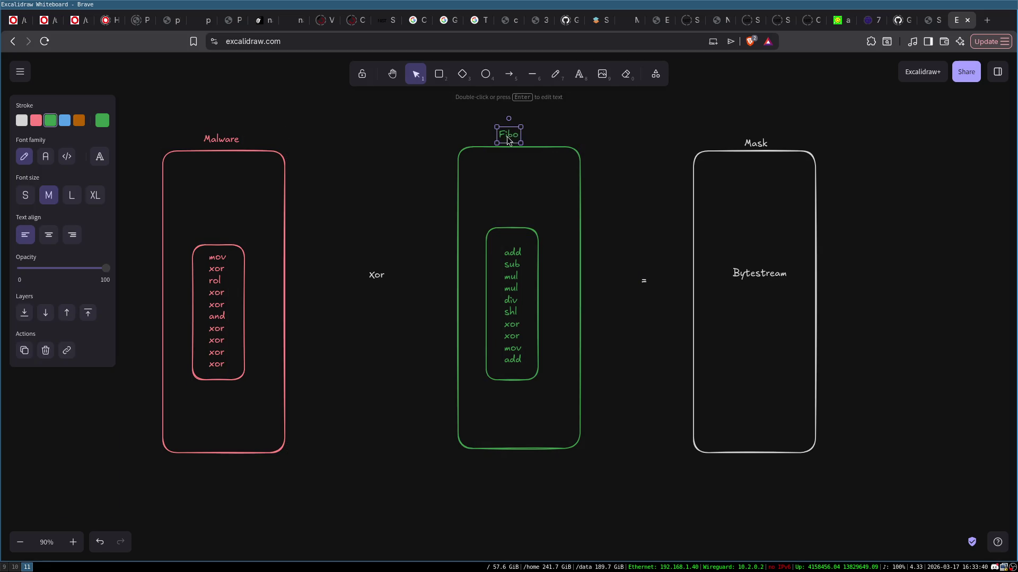
type("Beni")
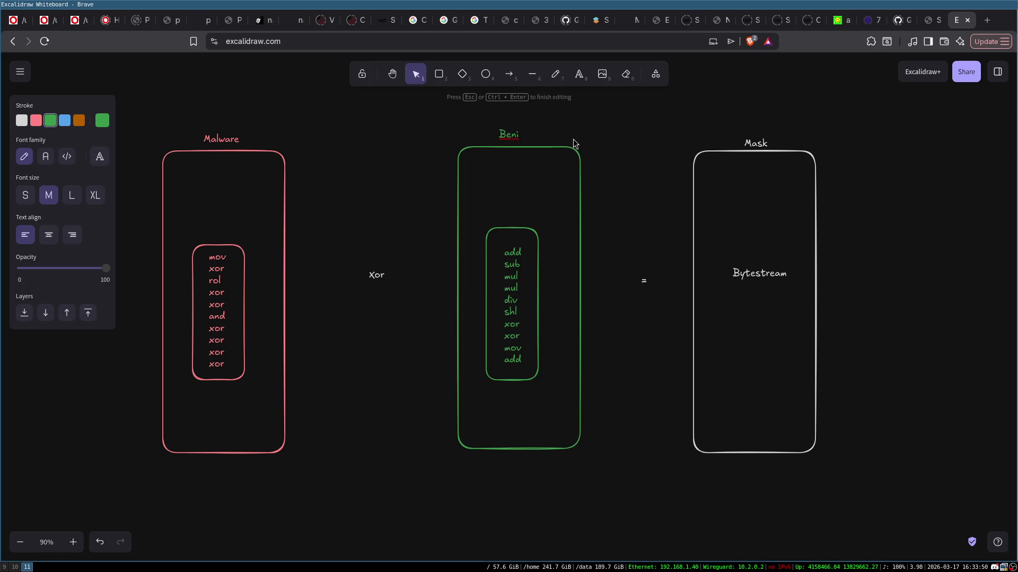
type("gm")
left_click(621, 119)
- Change the Malware heading to Malicious and nudge the Mask label slightly upward
double_click(226, 142)
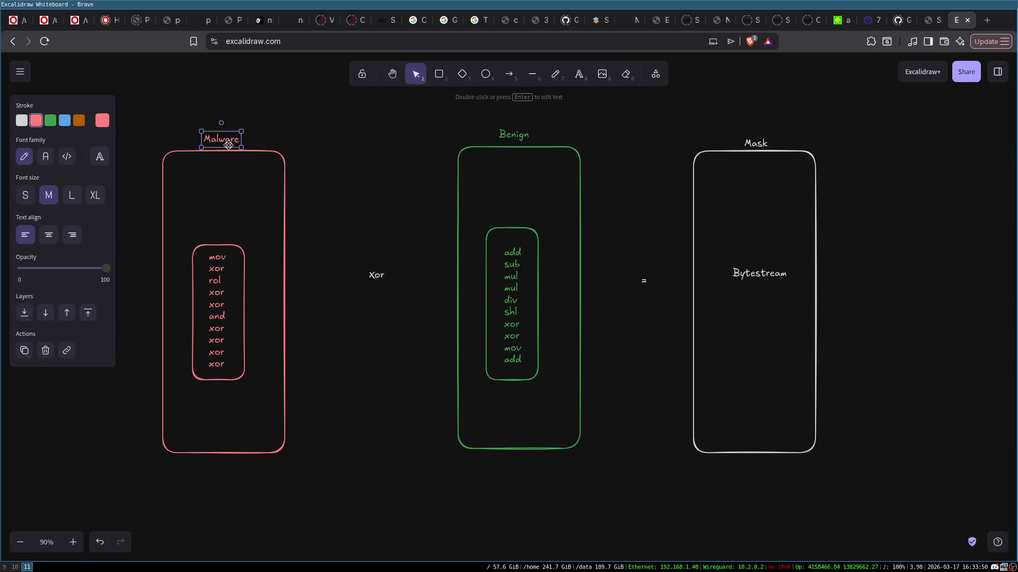
key("End")
key("BackSpace")
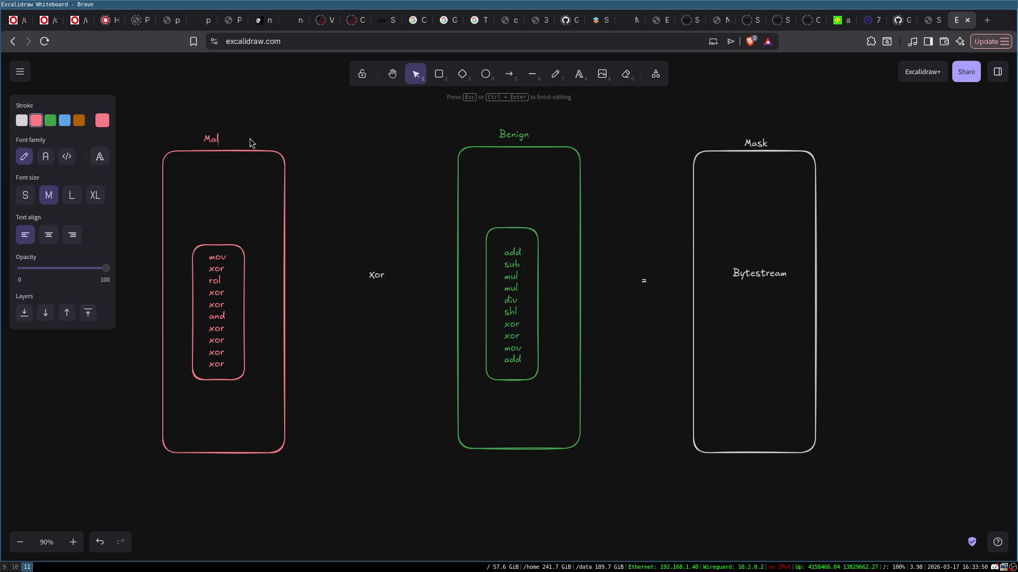
left_click(399, 113)
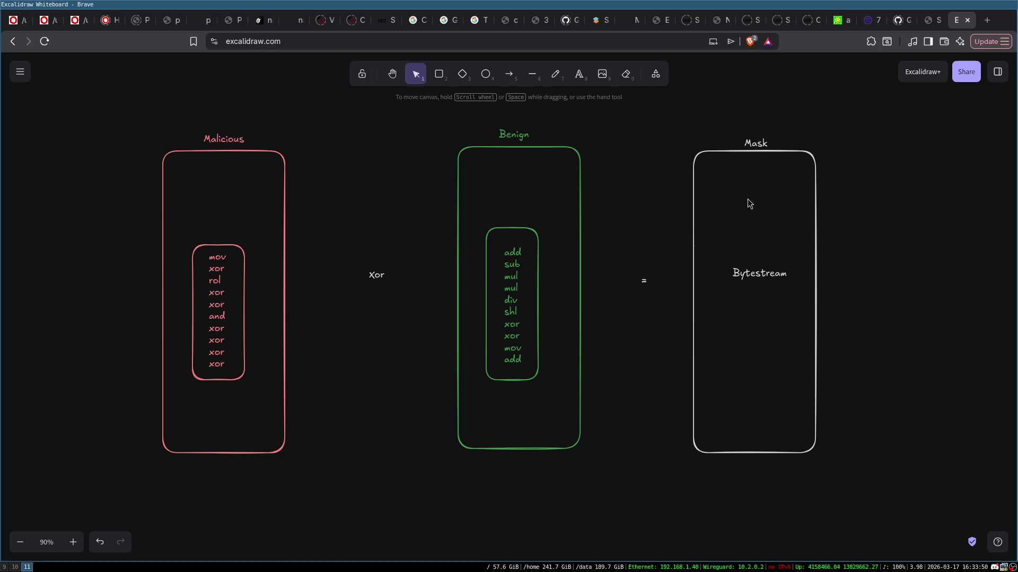
left_click(757, 138)
left_click_drag(758, 138, 758, 135)
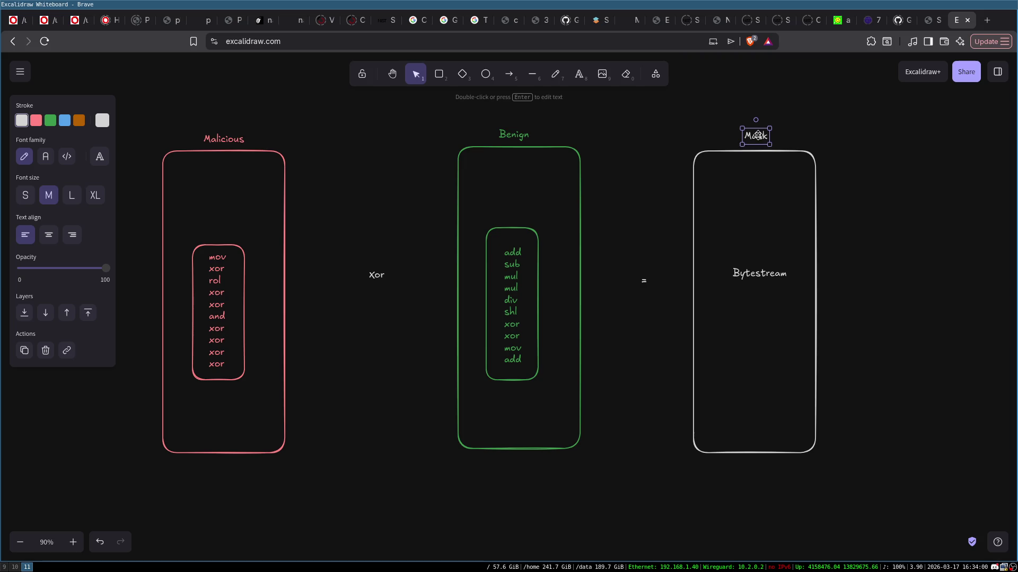
left_click(784, 144)
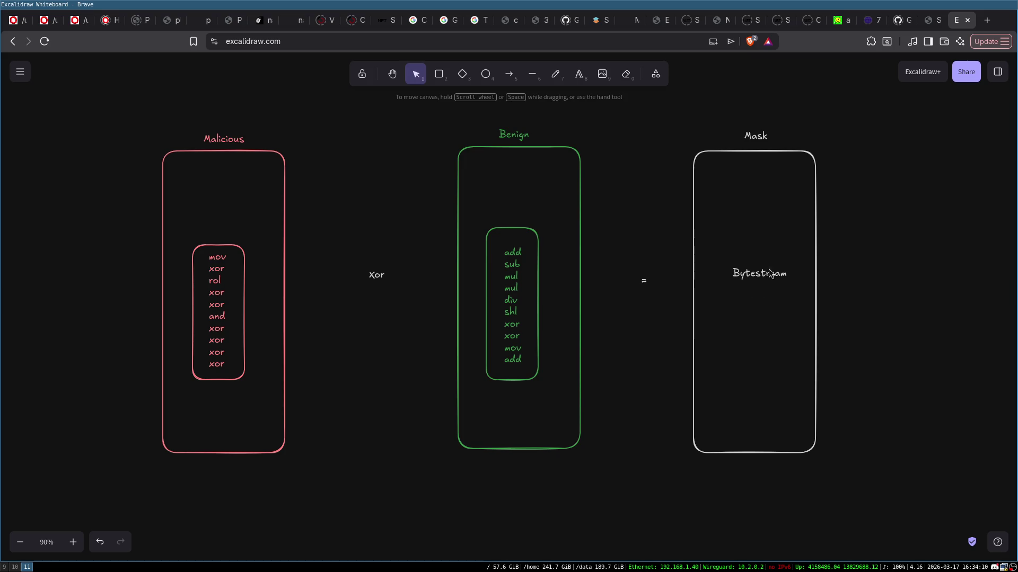
- Place the Xor text between the Benign and Mask boxes, lifting it slightly
left_click_drag(681, 116, 865, 501)
left_click(625, 306)
left_click_drag(355, 268, 392, 286)
left_click(379, 315)
mouse_move(447, 117)
left_mouse_down()
mouse_move(482, 133)
mouse_move(604, 507)
left_mouse_up()
left_click(647, 280)
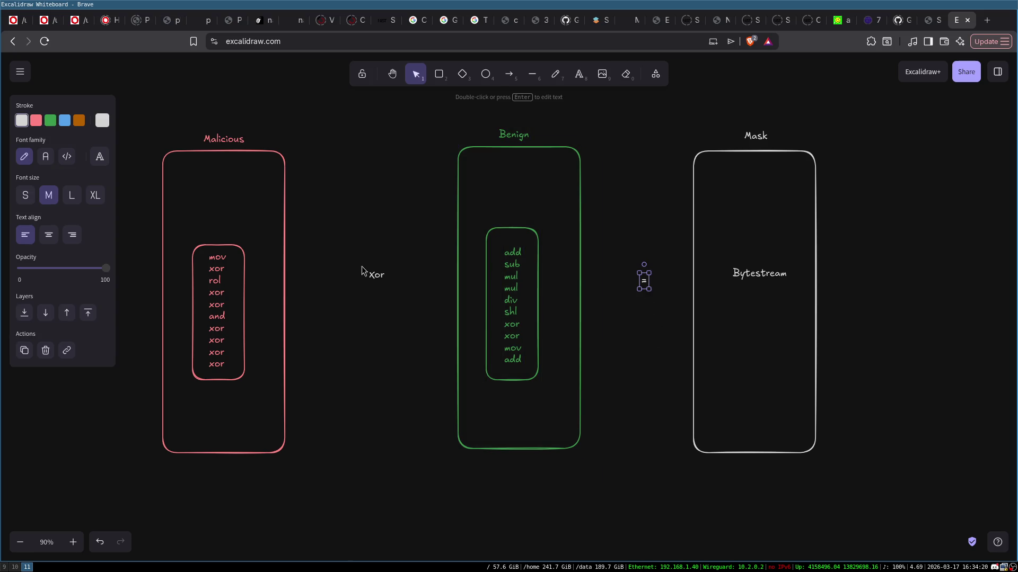
left_click(272, 208)
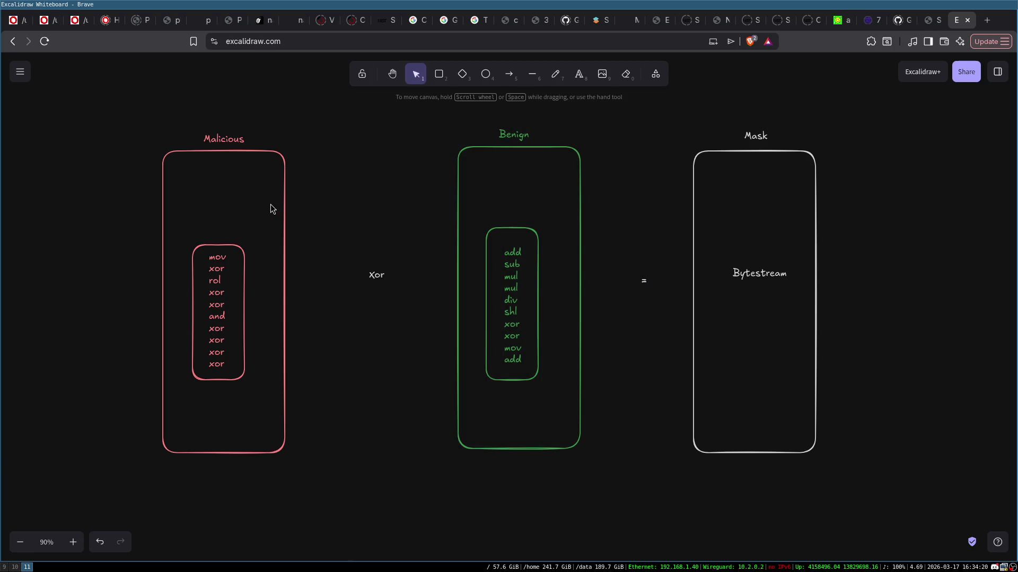
mouse_move(376, 275)
left_mouse_down()
mouse_move(410, 306)
mouse_move(645, 311)
mouse_move(642, 278)
mouse_move(350, 277)
mouse_move(364, 290)
left_mouse_up()
left_click_drag(643, 310, 643, 286)
left_click(626, 478)
left_click_drag(132, 110, 319, 485)
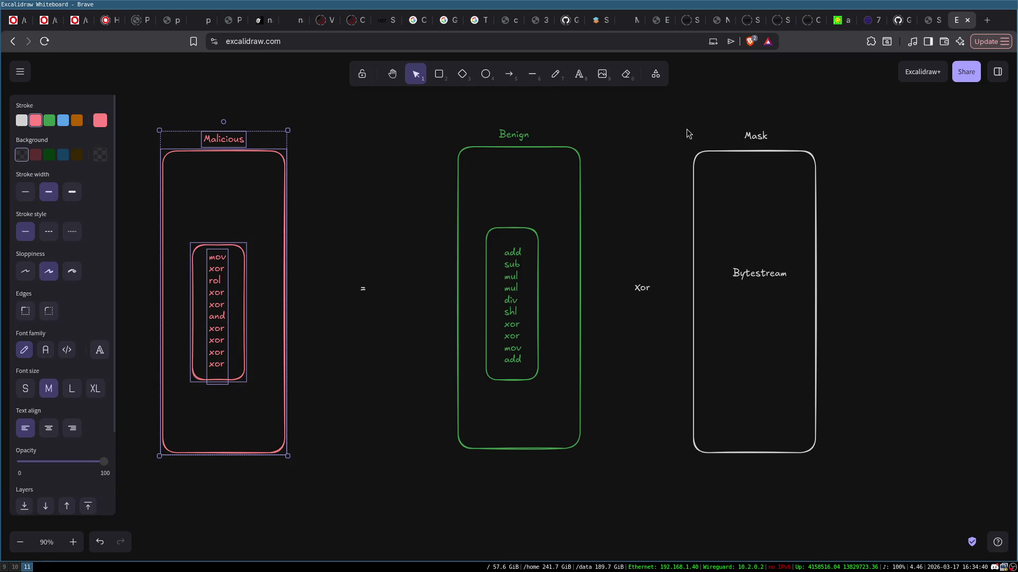
left_click_drag(678, 107, 874, 502)
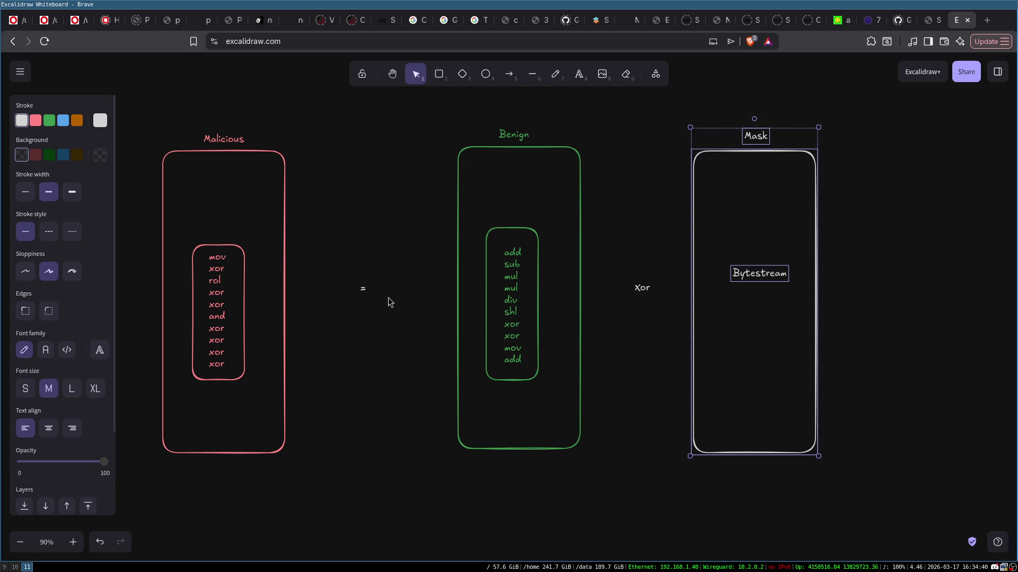
mouse_move(438, 117)
left_mouse_down()
mouse_move(606, 450)
mouse_move(610, 518)
left_mouse_up()
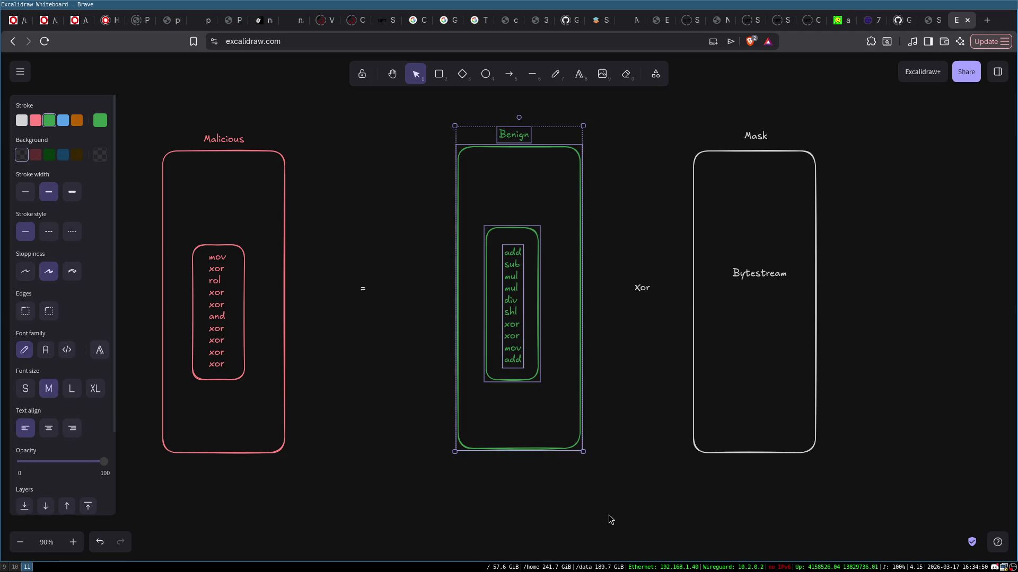
left_click(410, 330)
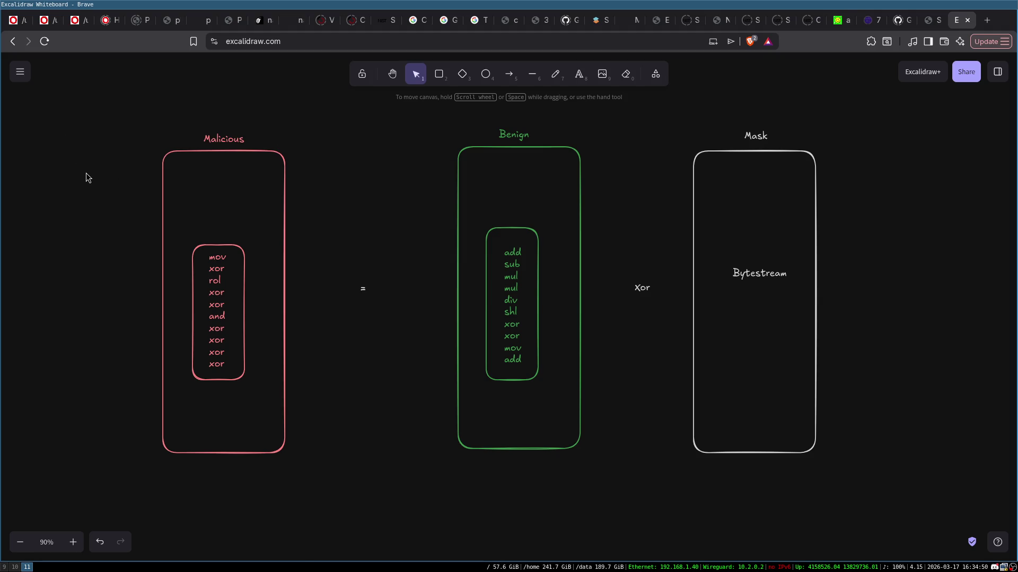
mouse_move(122, 107)
left_mouse_down()
mouse_move(333, 509)
mouse_move(332, 538)
left_mouse_up()
left_click(388, 492)
mouse_move(438, 120)
left_mouse_down()
mouse_move(586, 517)
mouse_move(608, 536)
mouse_move(609, 524)
left_mouse_up()
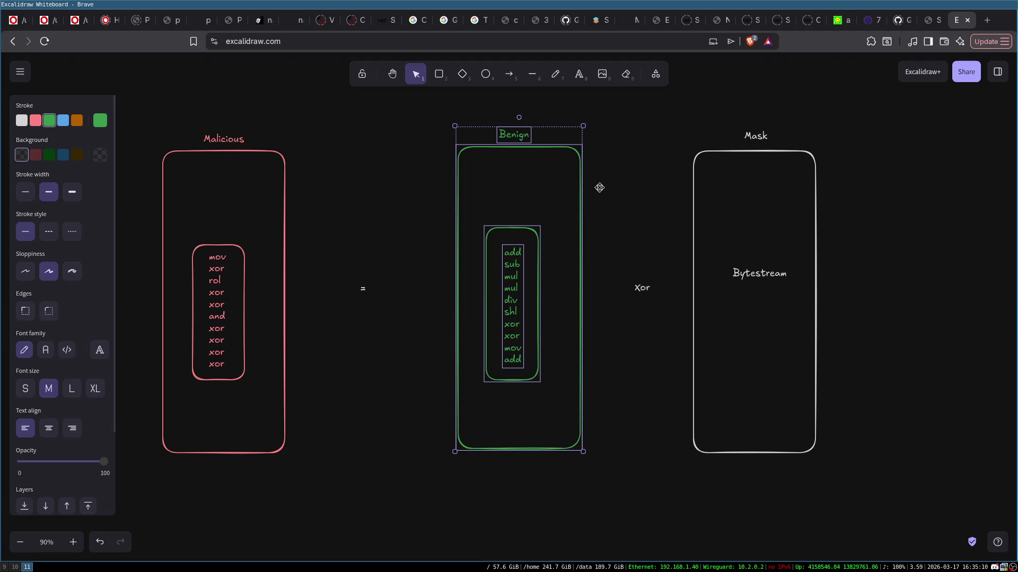
mouse_move(666, 104)
left_mouse_down()
mouse_move(818, 339)
mouse_move(841, 521)
mouse_move(868, 530)
mouse_move(691, 116)
mouse_move(725, 305)
mouse_move(904, 521)
left_mouse_up()
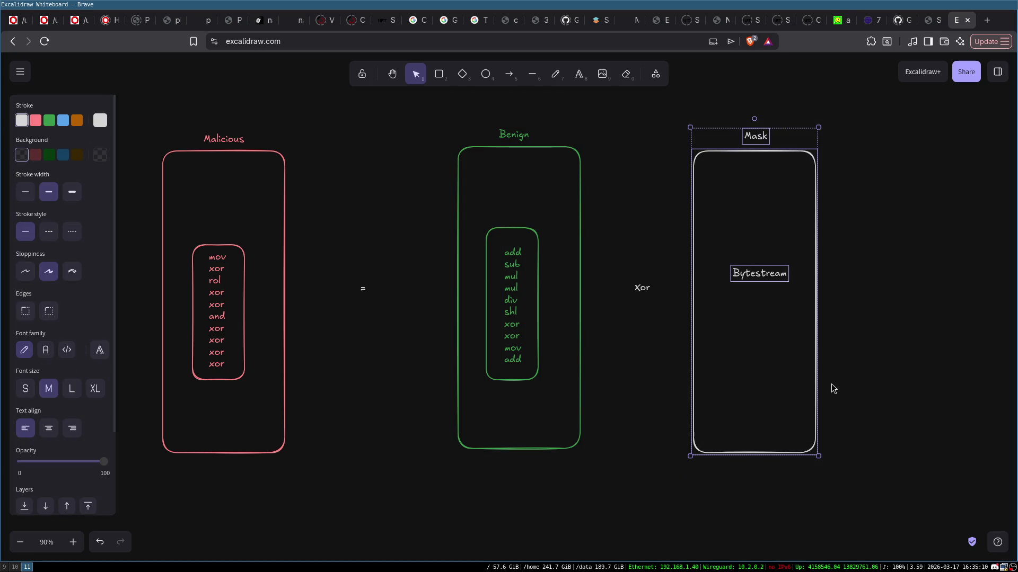
left_click(848, 347)
left_click(755, 271)
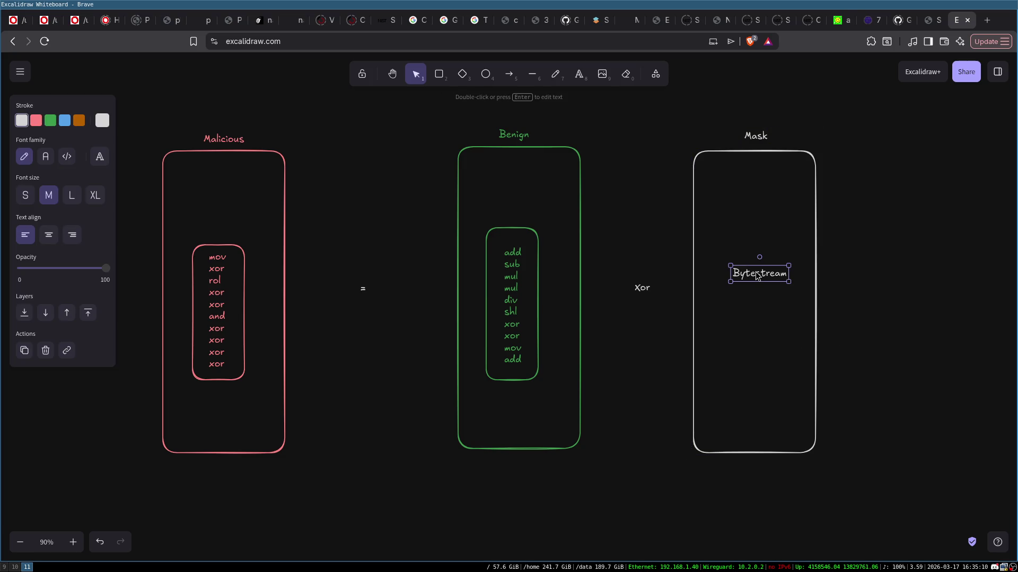
left_click(150, 127)
left_click_drag(140, 115, 334, 498)
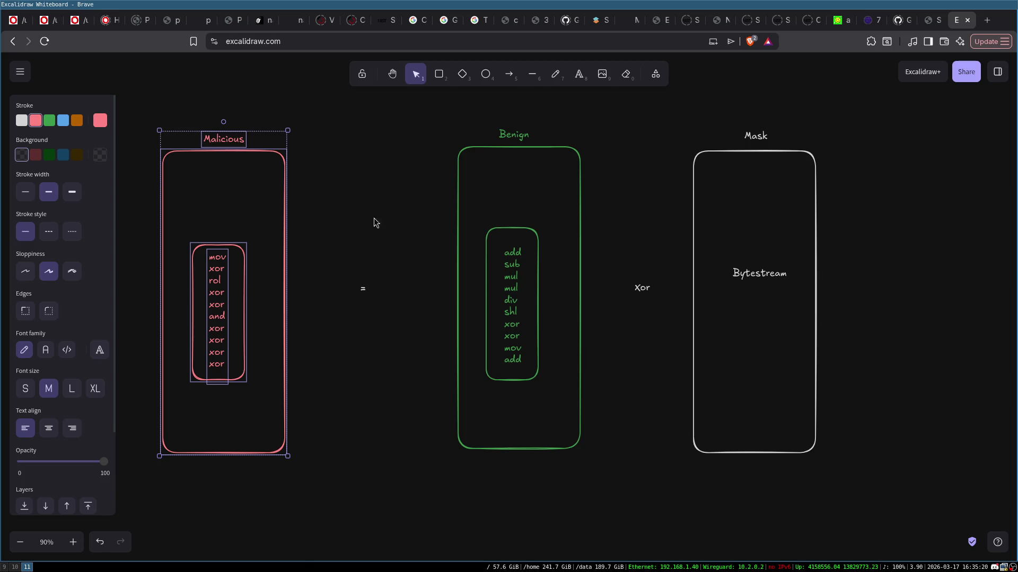
mouse_move(440, 120)
left_mouse_down()
mouse_move(470, 145)
mouse_move(611, 529)
left_mouse_up()
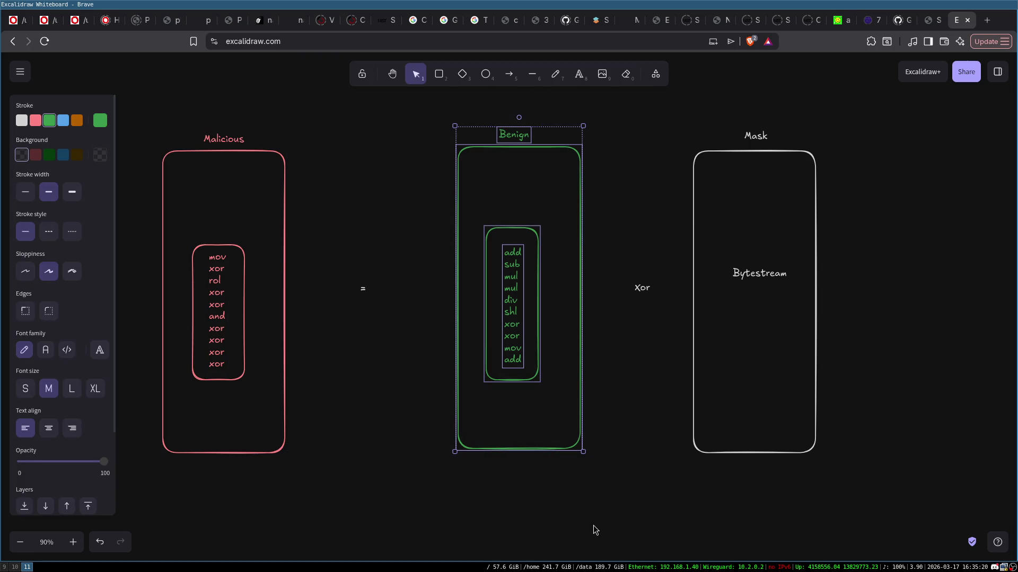
left_click(339, 286)
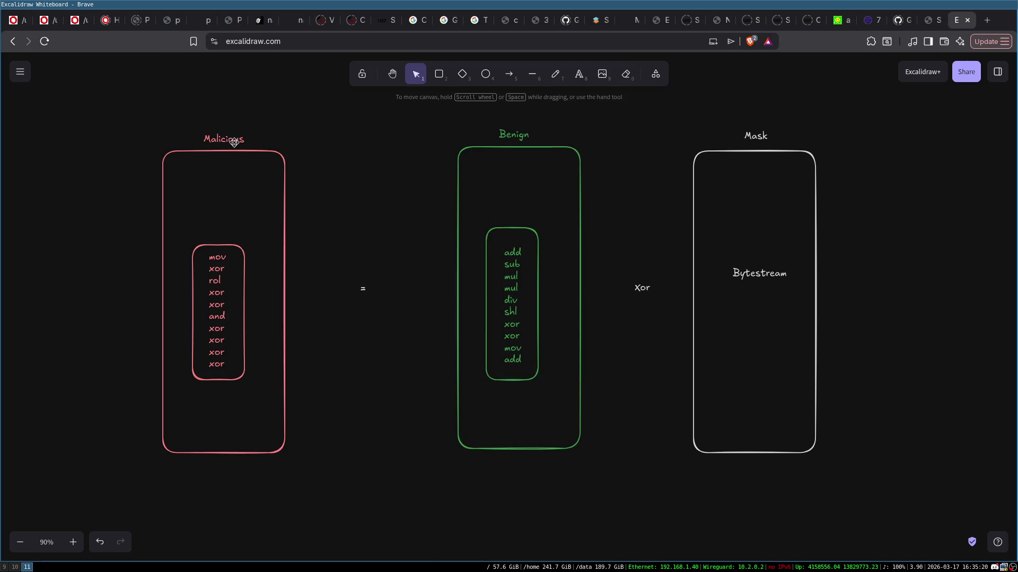
mouse_move(425, 117)
left_mouse_down()
mouse_move(625, 408)
mouse_move(605, 531)
left_mouse_up()
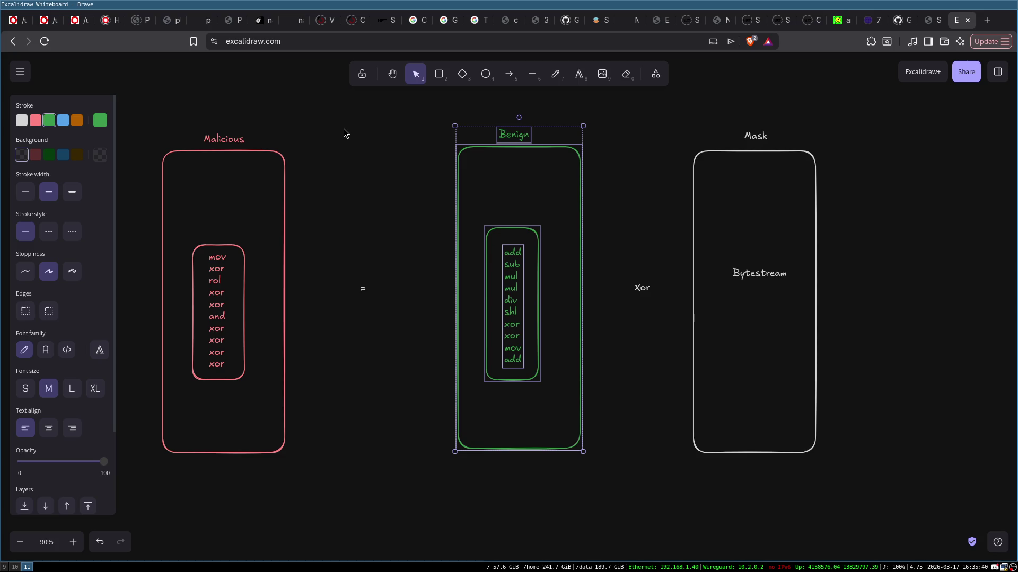
mouse_move(670, 111)
left_mouse_down()
mouse_move(851, 450)
mouse_move(866, 525)
left_mouse_up()
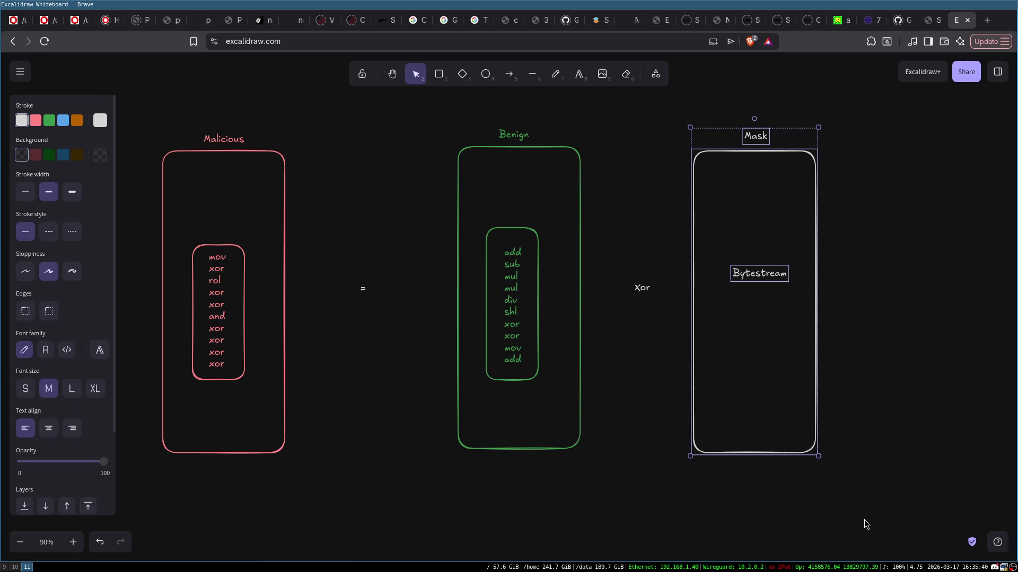
left_click(268, 201)
mouse_move(435, 119)
left_mouse_down()
mouse_move(534, 227)
mouse_move(610, 501)
left_mouse_up()
mouse_move(659, 111)
left_mouse_down()
mouse_move(838, 382)
mouse_move(851, 458)
left_mouse_up()
mouse_move(151, 102)
left_mouse_down()
mouse_move(297, 477)
mouse_move(343, 387)
left_mouse_up()
left_click(220, 232)
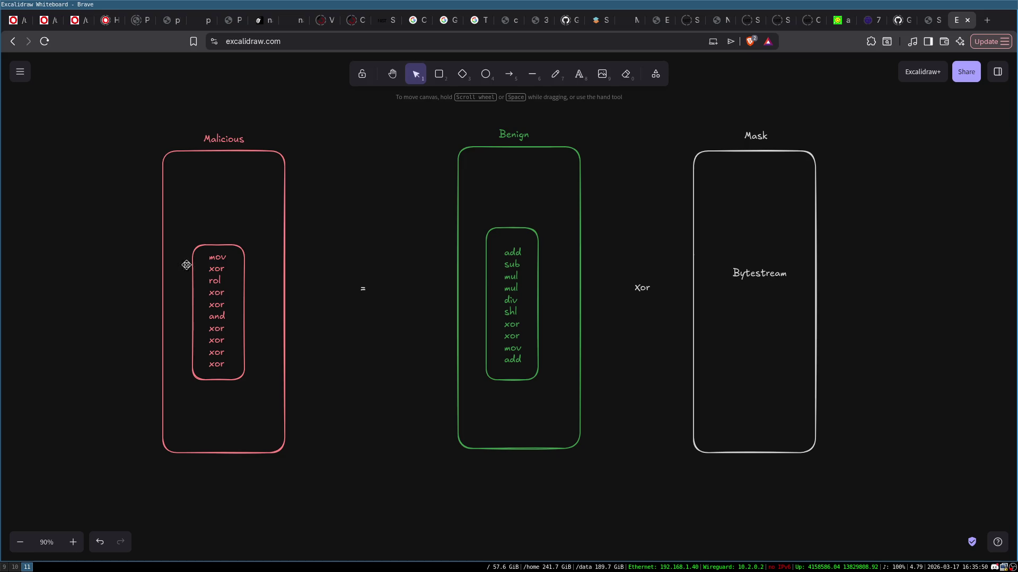
mouse_move(148, 104)
left_mouse_down()
mouse_move(181, 160)
mouse_move(310, 508)
left_mouse_up()
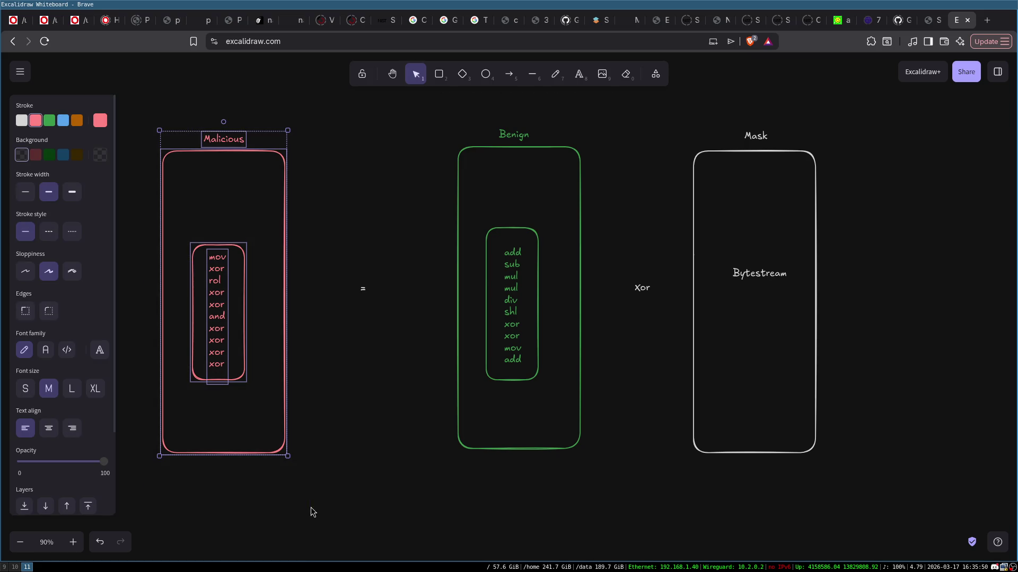
left_click(359, 520)
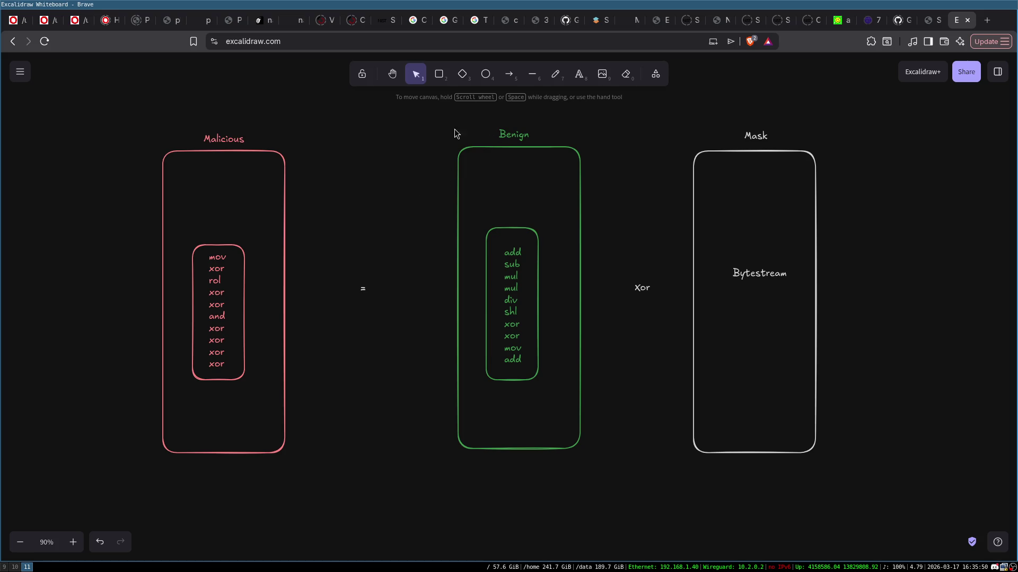
left_click_drag(135, 128, 318, 527)
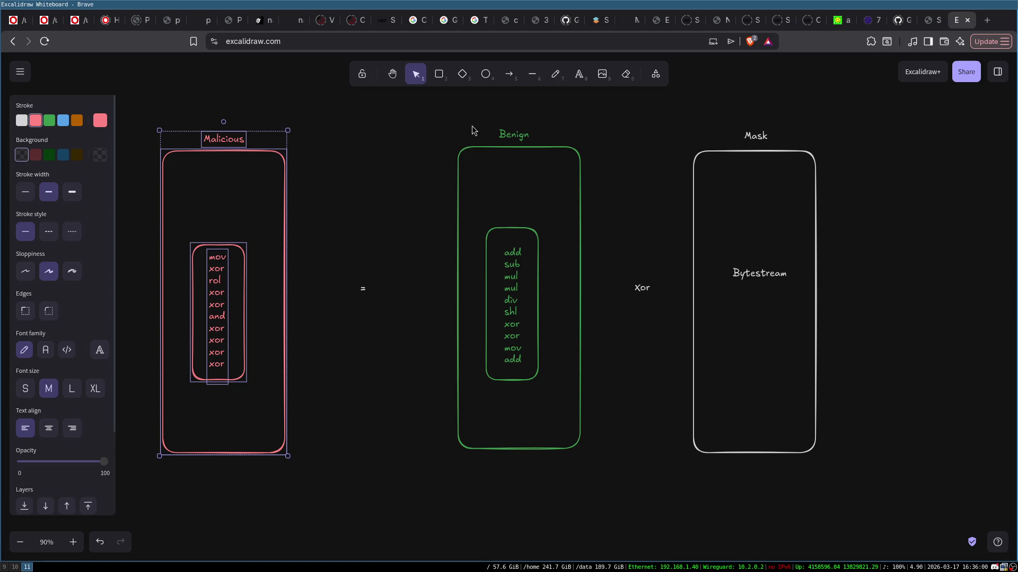
left_click(333, 116)
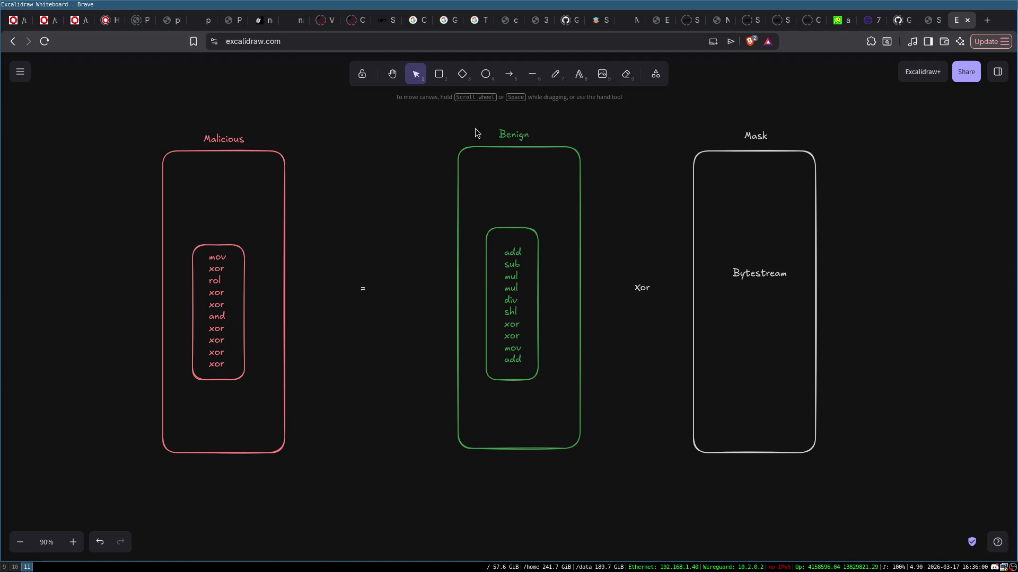
left_click_drag(438, 122, 605, 501)
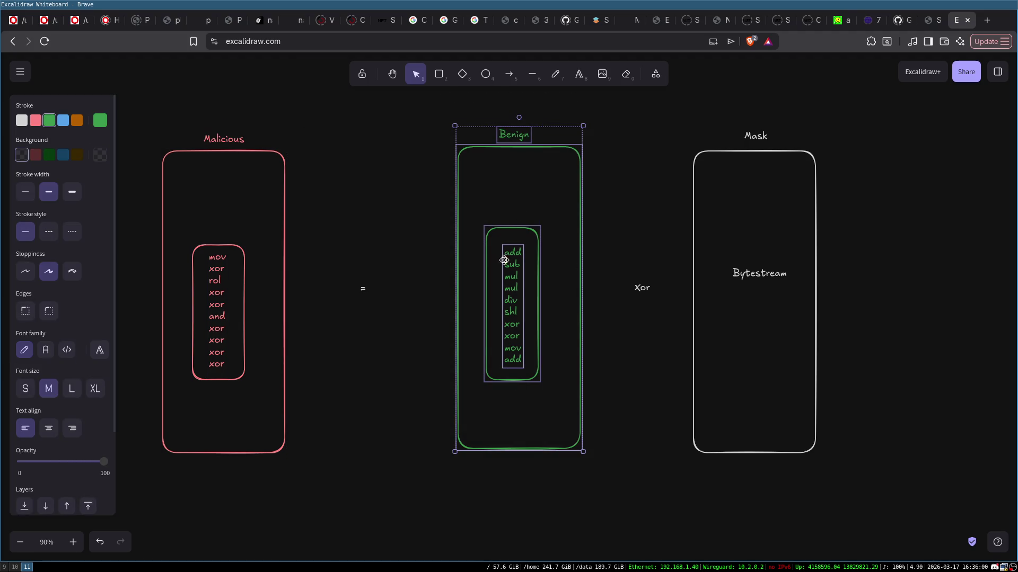
left_click(431, 227)
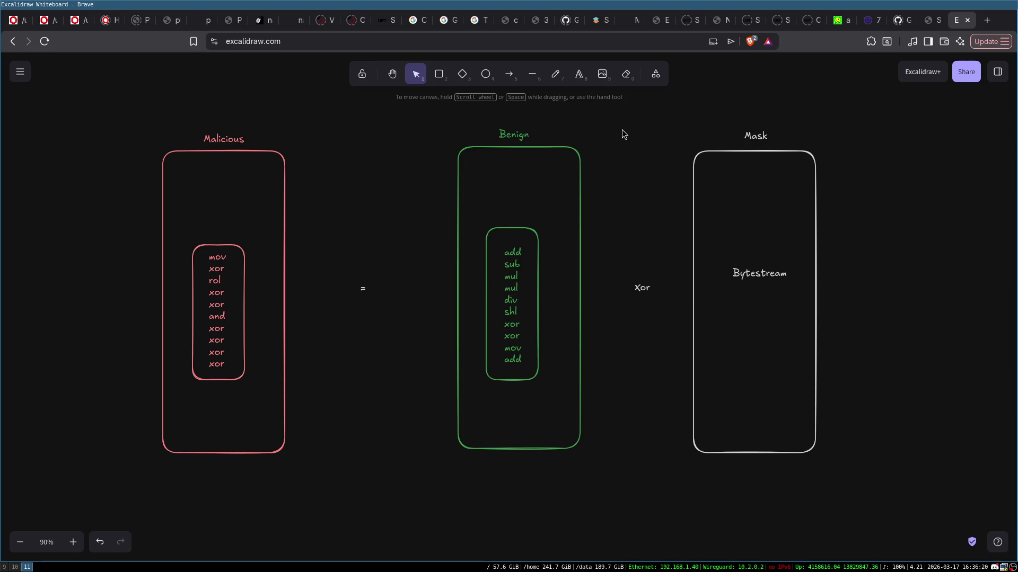
mouse_move(676, 112)
left_mouse_down()
mouse_move(719, 151)
mouse_move(822, 368)
mouse_move(858, 527)
left_mouse_up()
left_click(825, 239)
- Clear the canvas and draw a tall rounded frame labelled ELF
left_click_drag(74, 111, 841, 520)
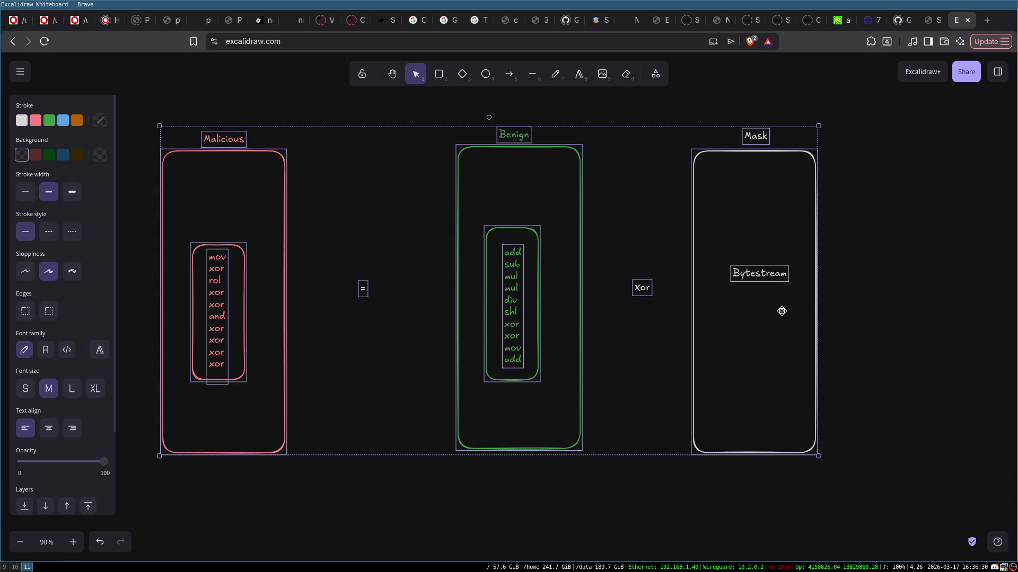
key("Delete")
left_click(438, 78)
mouse_move(328, 153)
left_mouse_down()
mouse_move(552, 448)
mouse_move(521, 497)
left_mouse_up()
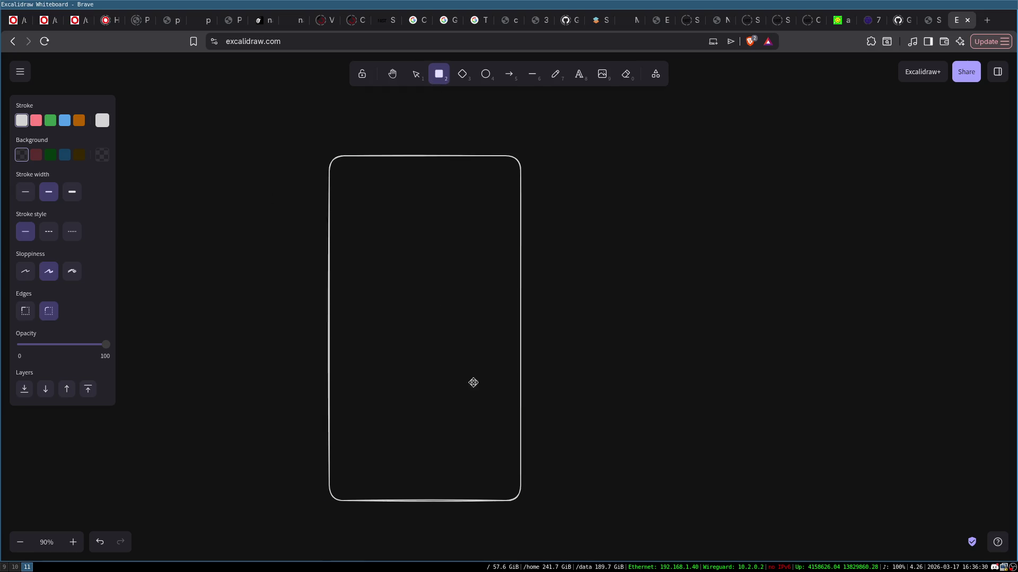
double_click(407, 143)
left_click(436, 132)
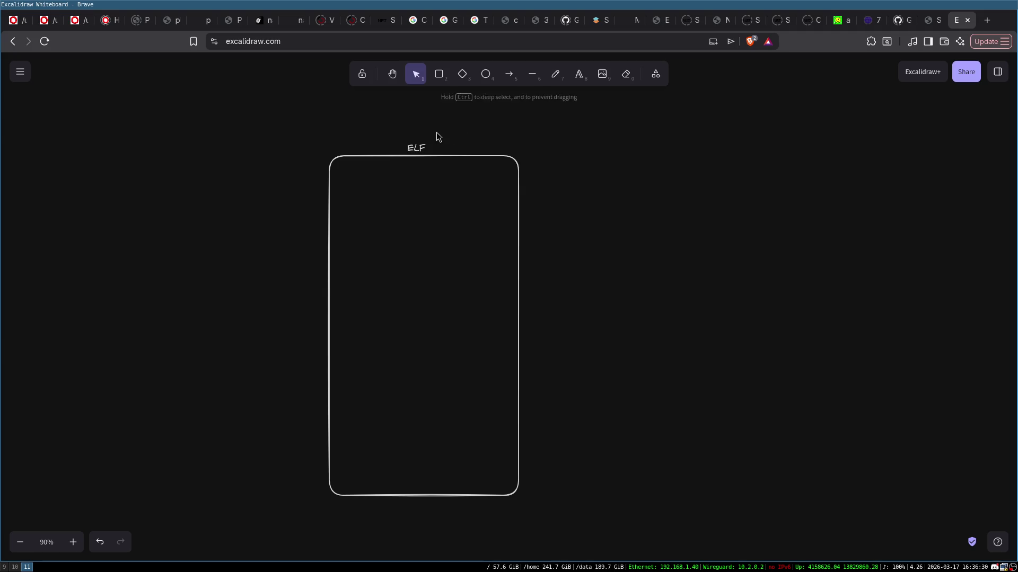
left_click_drag(422, 150, 428, 146)
left_click(438, 125)
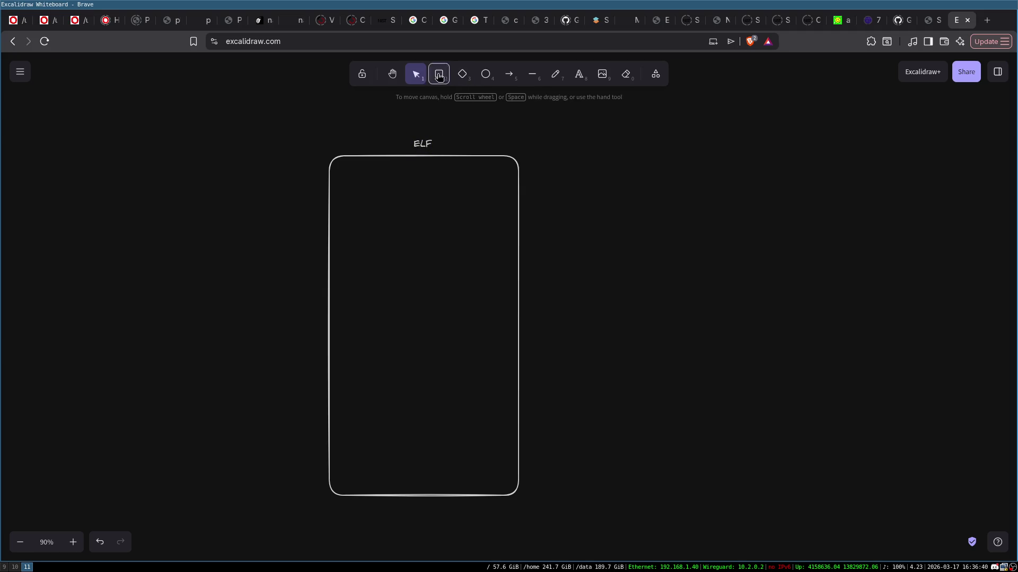
- Draw a red-outlined box inside the ELF frame, then shift the frame up and left
left_click(439, 74)
mouse_move(353, 250)
left_mouse_down()
mouse_move(508, 318)
mouse_move(493, 299)
left_mouse_up()
double_click(416, 275)
key("Escape")
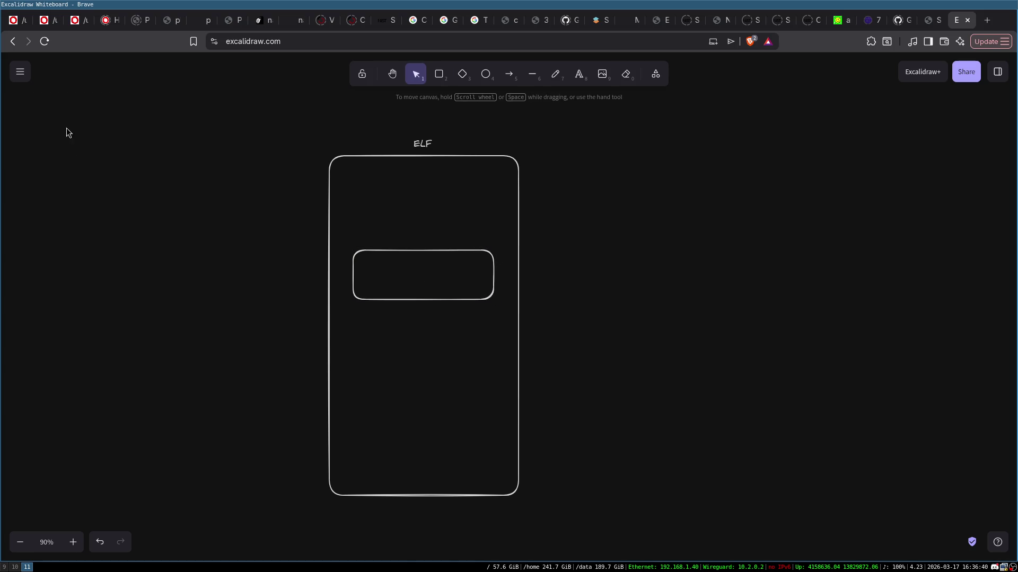
left_click(398, 253)
left_click(41, 121)
left_click(579, 214)
mouse_move(288, 145)
left_mouse_down()
mouse_move(523, 450)
mouse_move(564, 539)
left_mouse_up()
left_click_drag(478, 374, 323, 353)
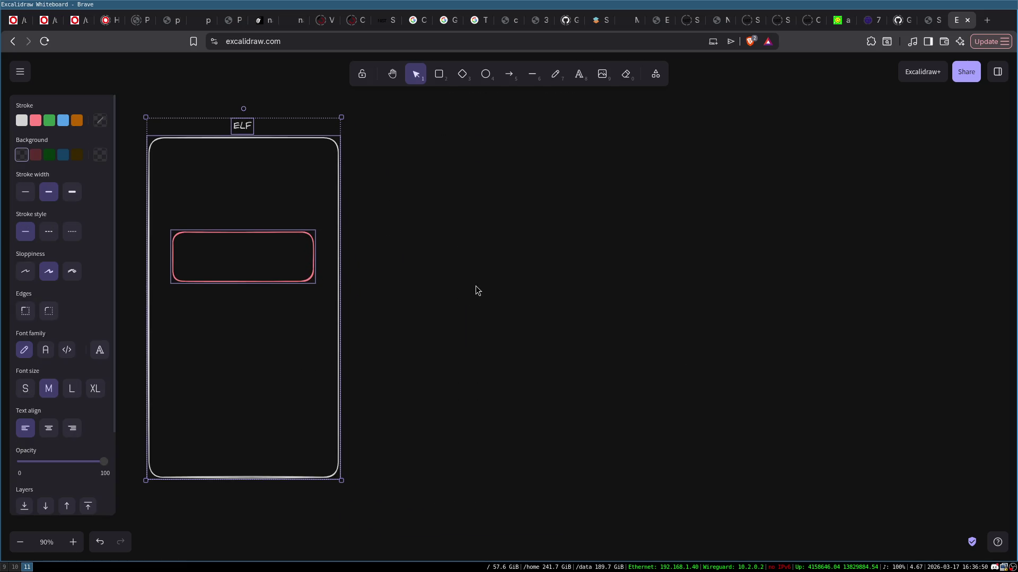
left_click(475, 291)
- Add a green box right of the frame and a white-outlined circle below it
left_click(443, 79)
mouse_move(402, 139)
left_mouse_down()
mouse_move(496, 175)
mouse_move(554, 168)
mouse_move(521, 176)
left_mouse_up()
left_click(51, 120)
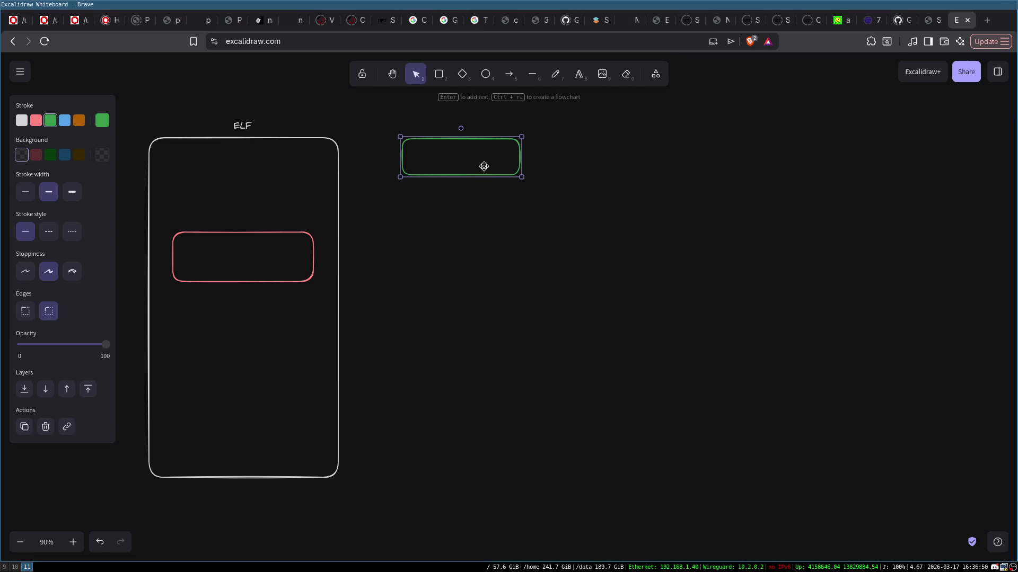
left_click(418, 215)
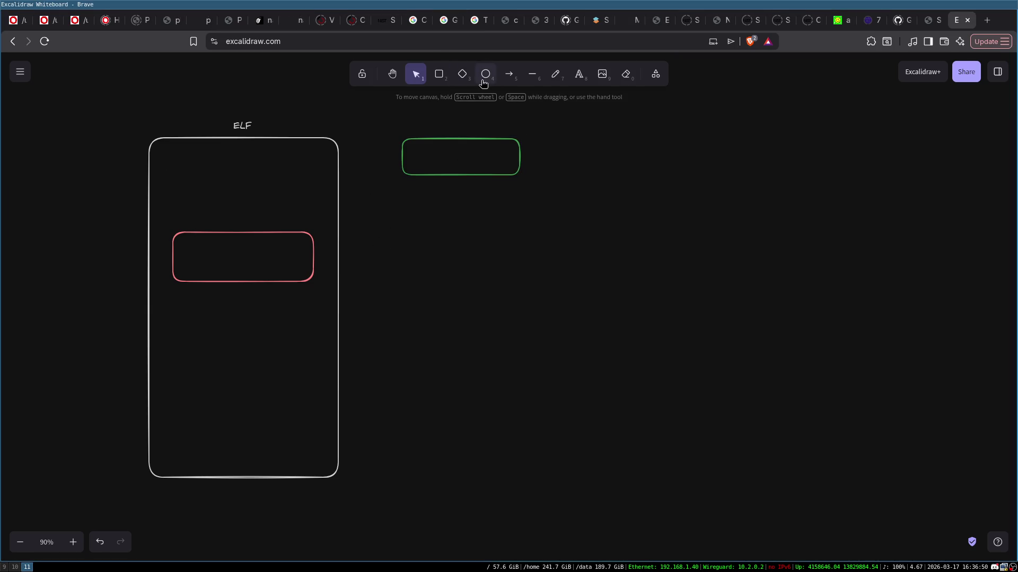
left_click(484, 74)
left_click_drag(377, 207, 422, 247)
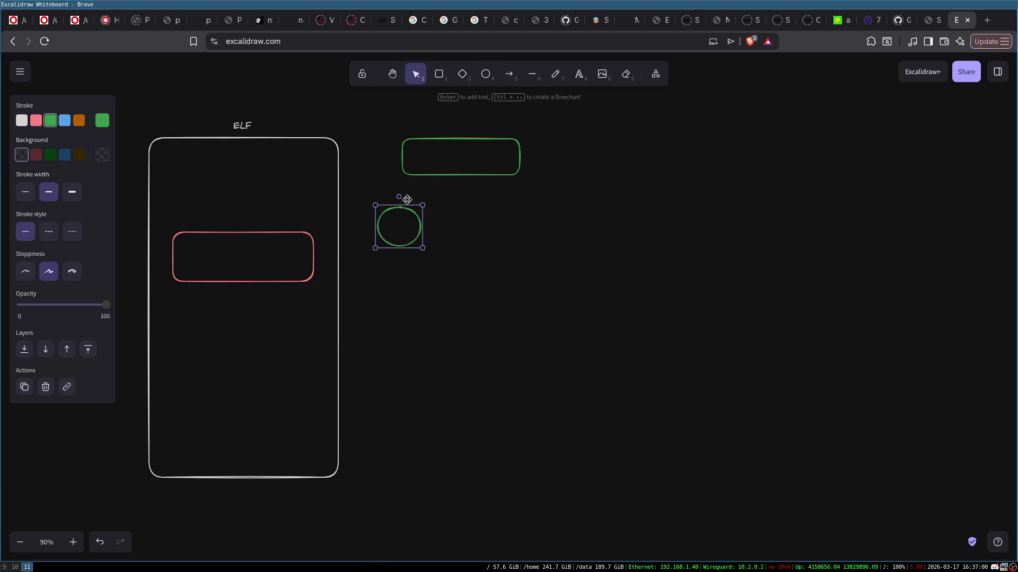
left_click(21, 120)
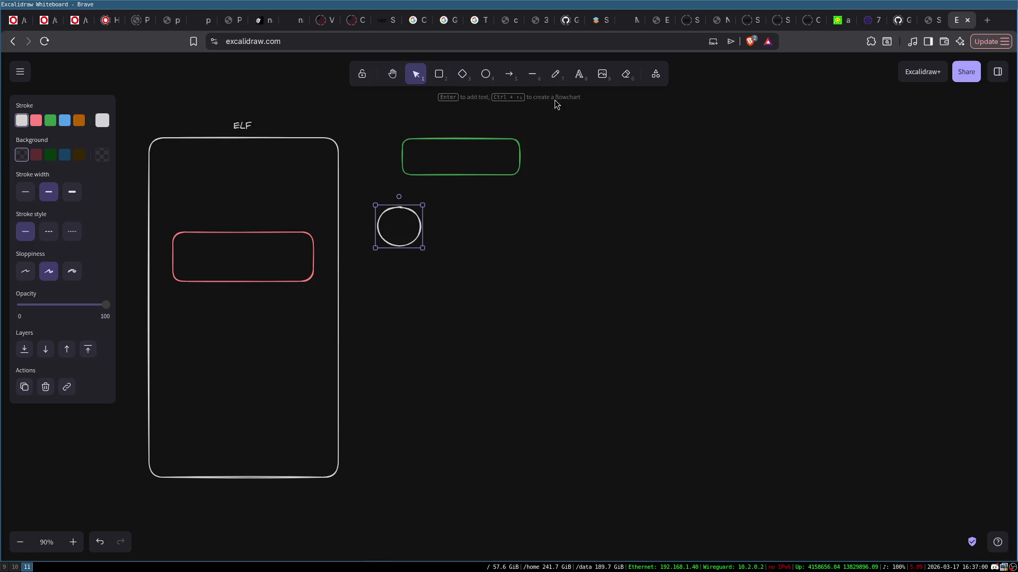
- Replace the circle with a diamond, with arrows into it from the green and red boxes
key("Delete")
left_click(462, 75)
left_click_drag(371, 207, 419, 260)
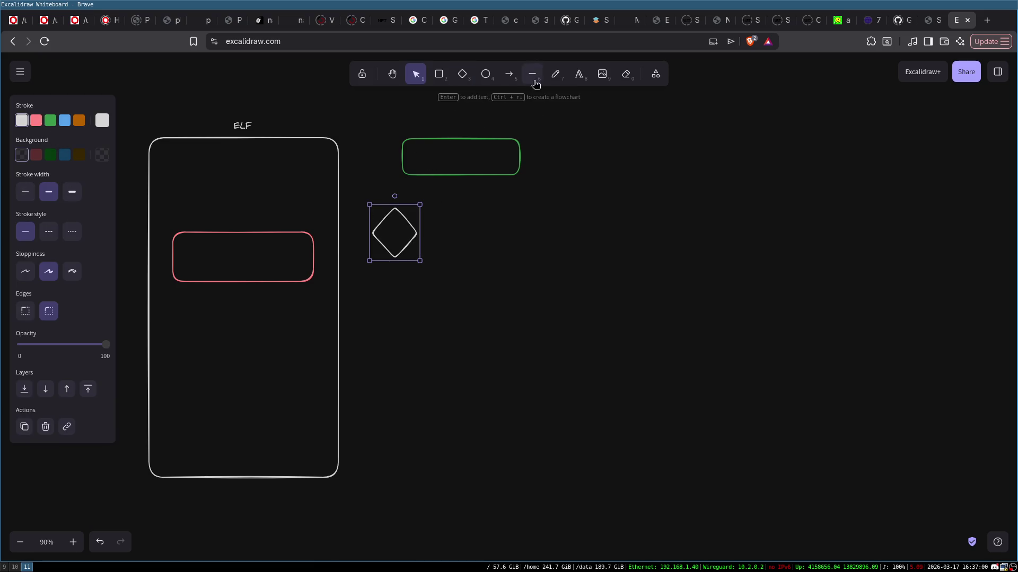
left_click(509, 74)
left_click_drag(426, 159, 394, 226)
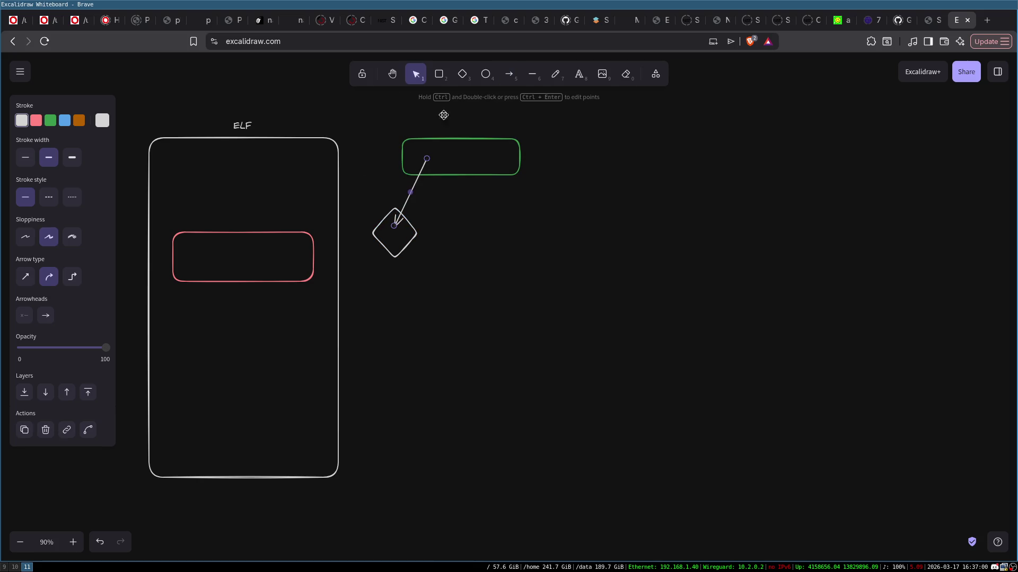
left_click(509, 74)
left_click_drag(291, 247, 382, 236)
- Copy the green box below the diamond, recolour its outline, and arrow the diamond into it
left_click(463, 174)
mouse_move(463, 183)
left_mouse_down()
mouse_move(470, 262)
mouse_move(493, 295)
left_mouse_up()
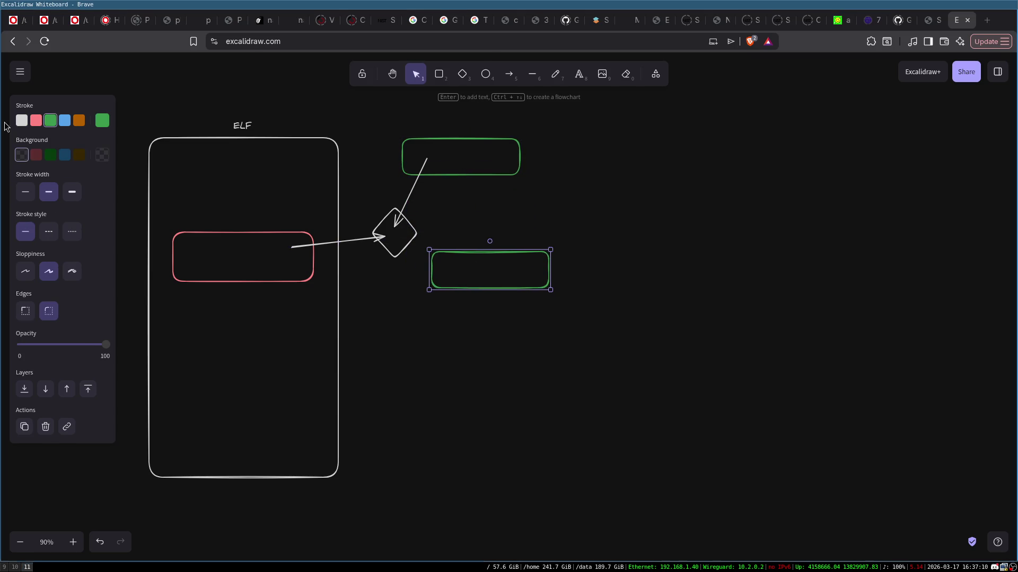
left_click(64, 120)
left_click(509, 74)
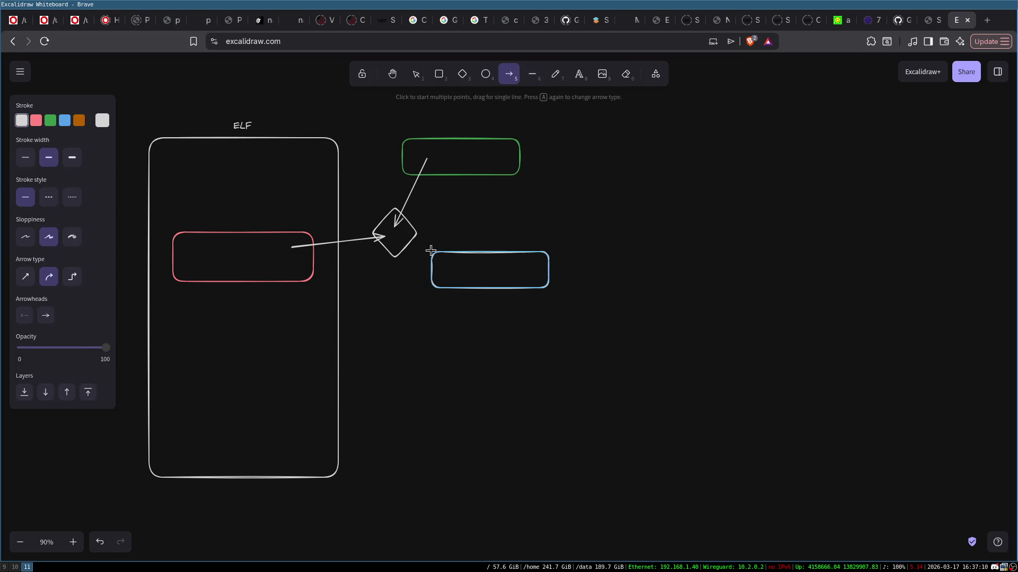
left_click_drag(397, 236, 442, 269)
left_click(643, 404)
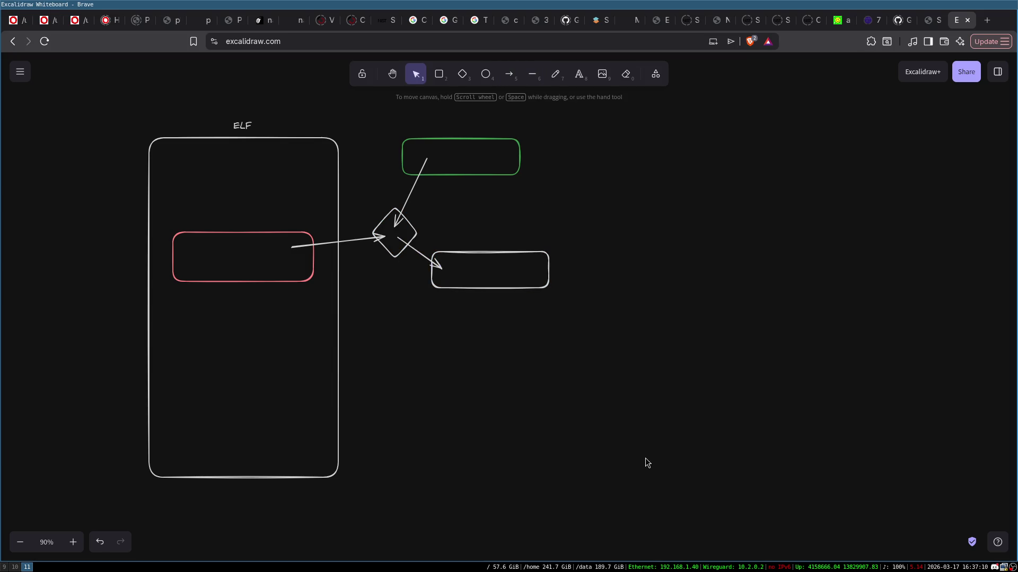
- Copy and paste the whole diagram, placing the duplicate to the right
mouse_move(92, 104)
left_mouse_down()
mouse_move(244, 148)
mouse_move(564, 497)
mouse_move(305, 349)
left_mouse_up()
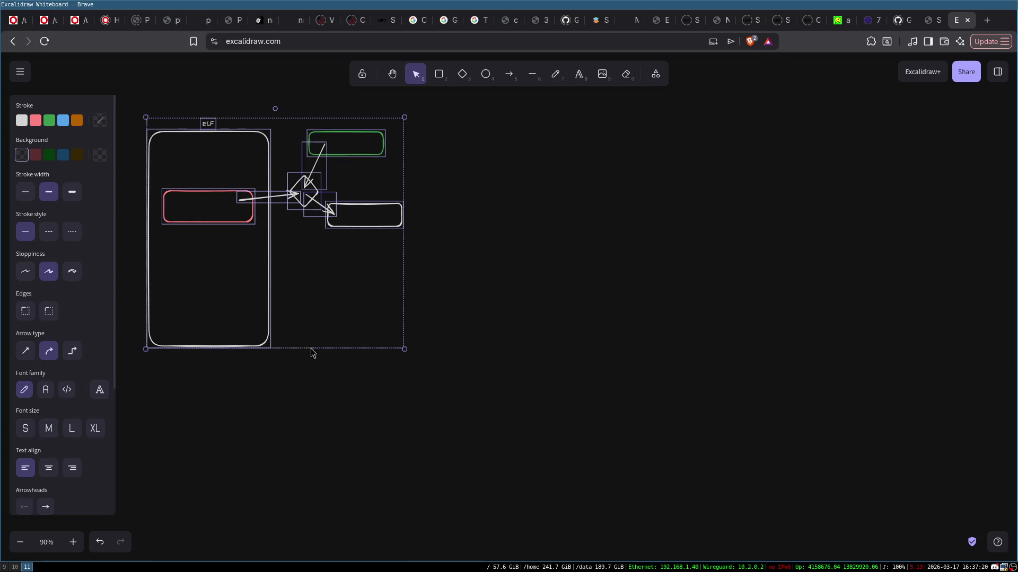
left_click(450, 244)
mouse_move(117, 98)
left_mouse_down()
mouse_move(422, 305)
mouse_move(444, 384)
left_mouse_up()
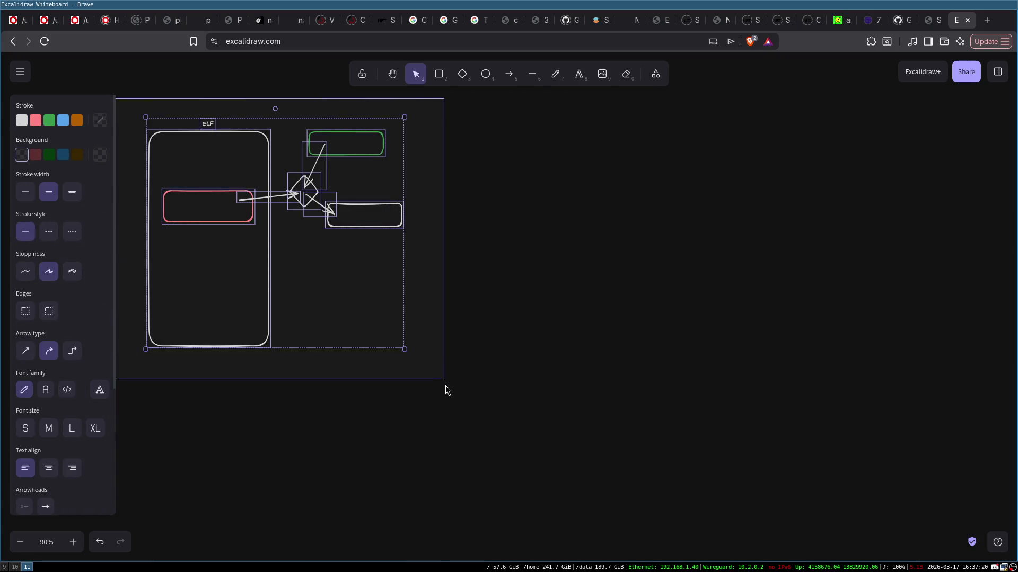
key("ctrl+c")
key("ctrl+v")
mouse_move(453, 333)
left_mouse_down()
mouse_move(391, 395)
mouse_move(590, 286)
mouse_move(541, 239)
left_mouse_up()
left_click(616, 431)
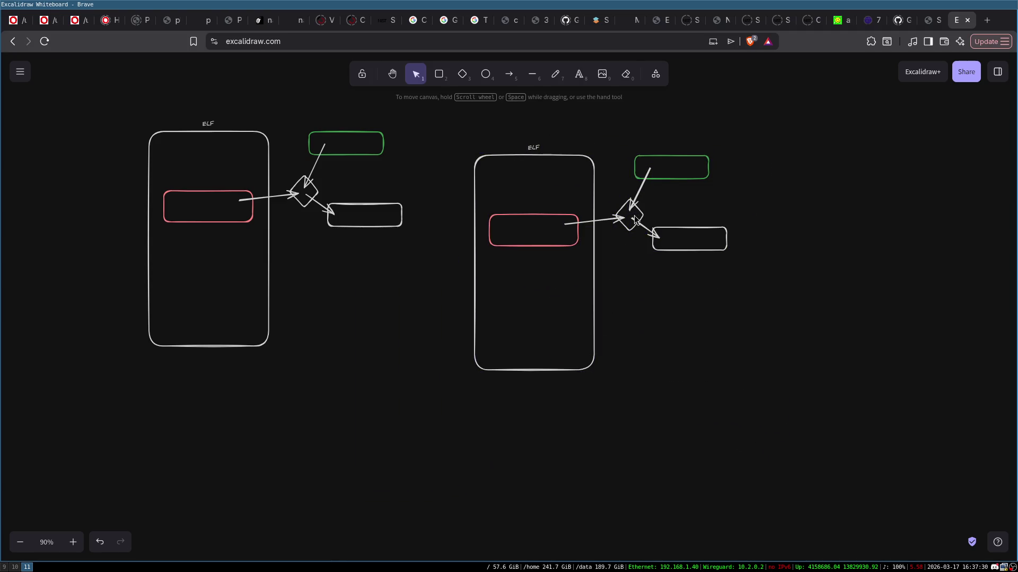
- Label the left diamond XOR, widen it to fit, and move the output box right
double_click(304, 195)
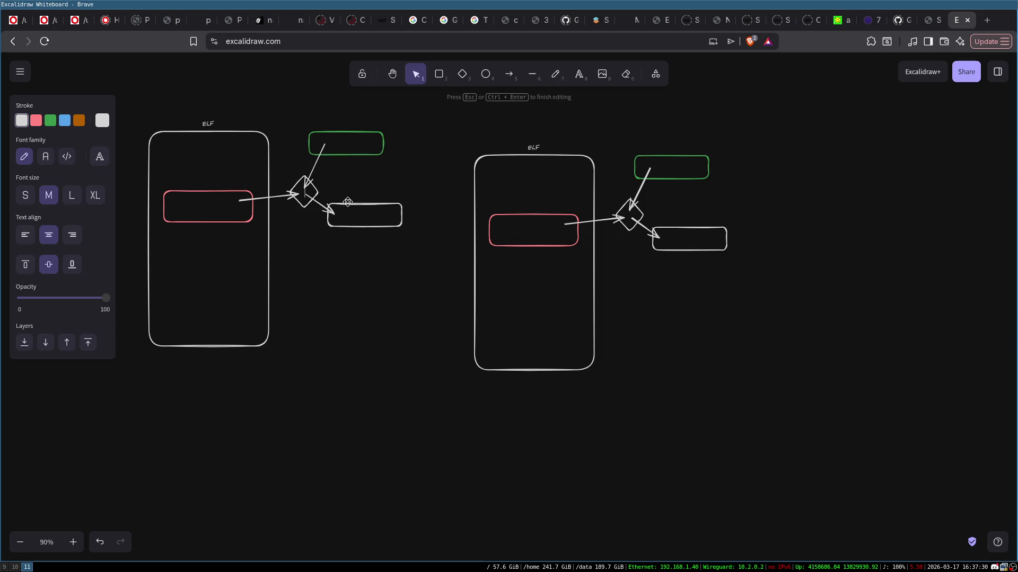
type("XOR")
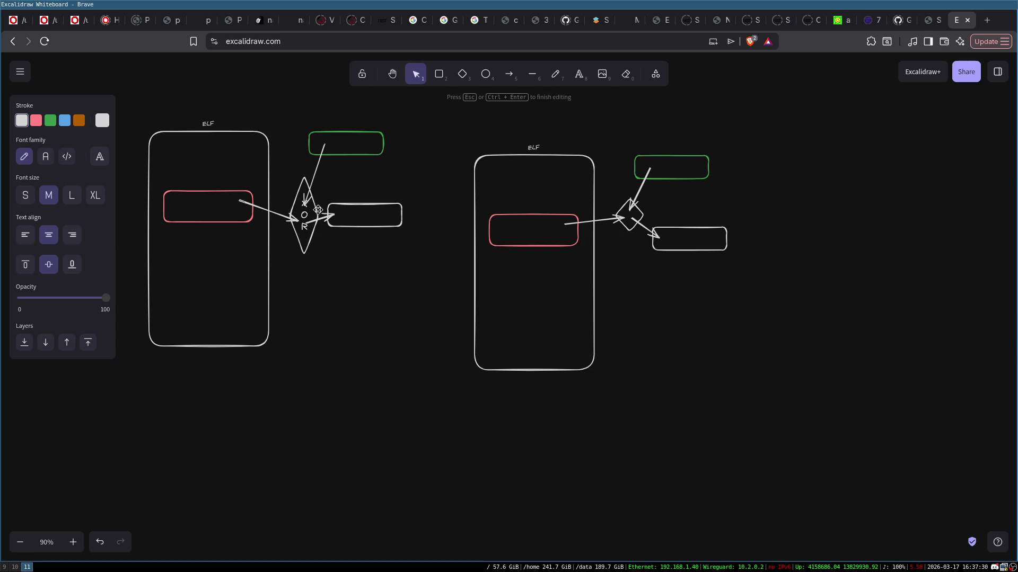
mouse_move(333, 204)
left_mouse_down()
mouse_move(392, 203)
mouse_move(371, 202)
left_mouse_up()
left_click(317, 213)
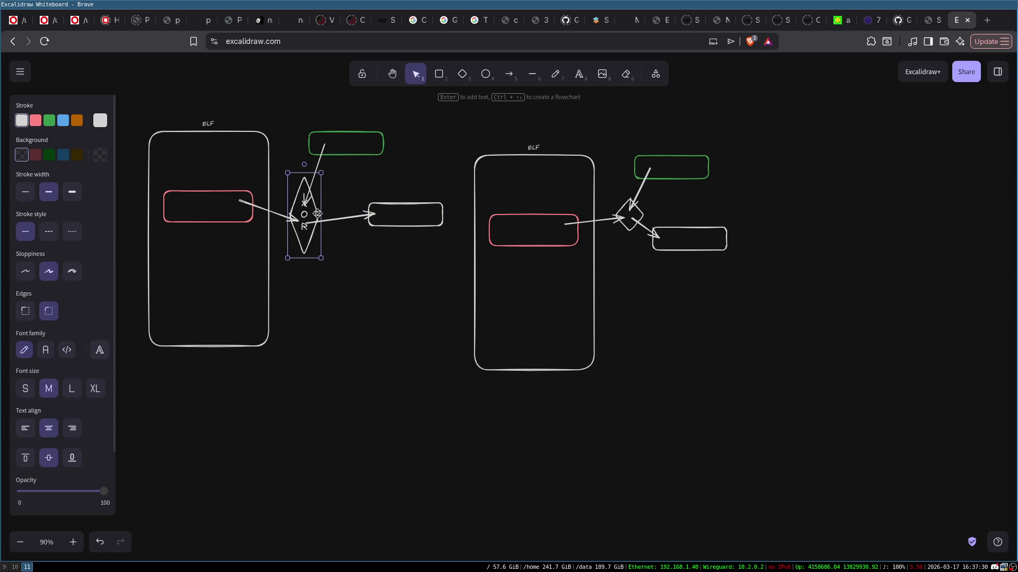
left_click_drag(320, 212, 347, 213)
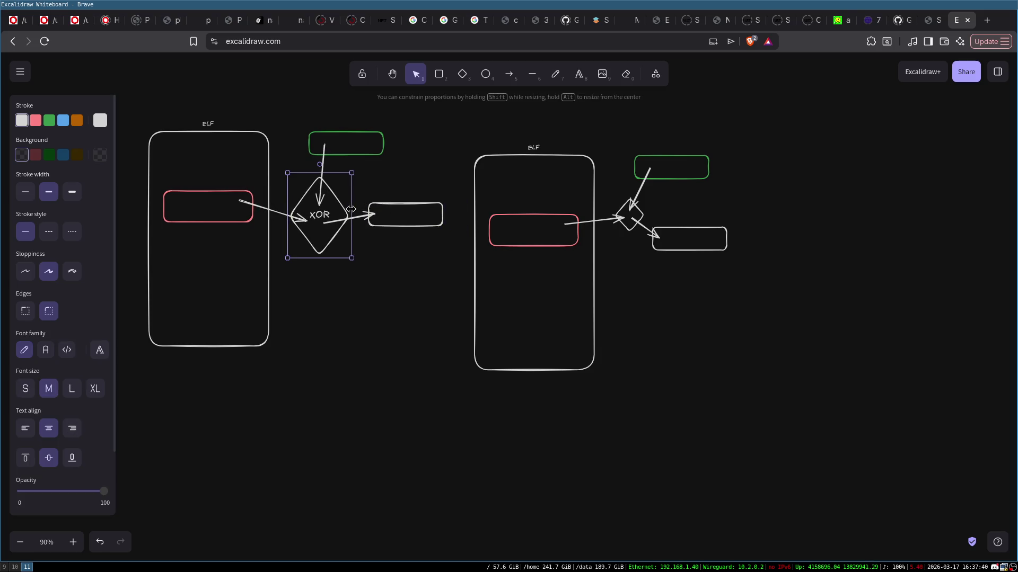
left_click(364, 142)
- Select the green and red boxes in turn, then begin a caption below the left ELF frame
left_click(352, 131)
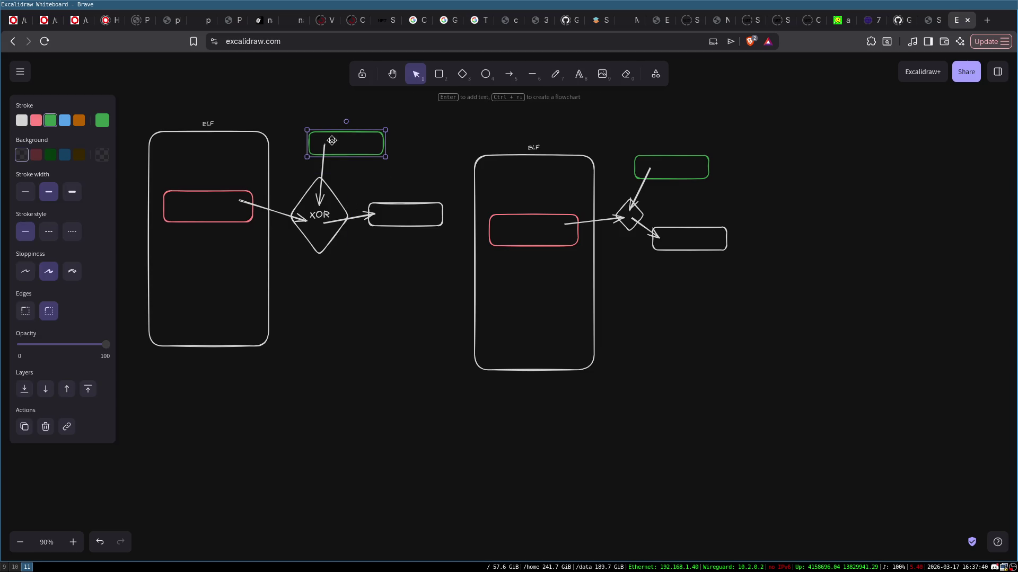
left_click(358, 134)
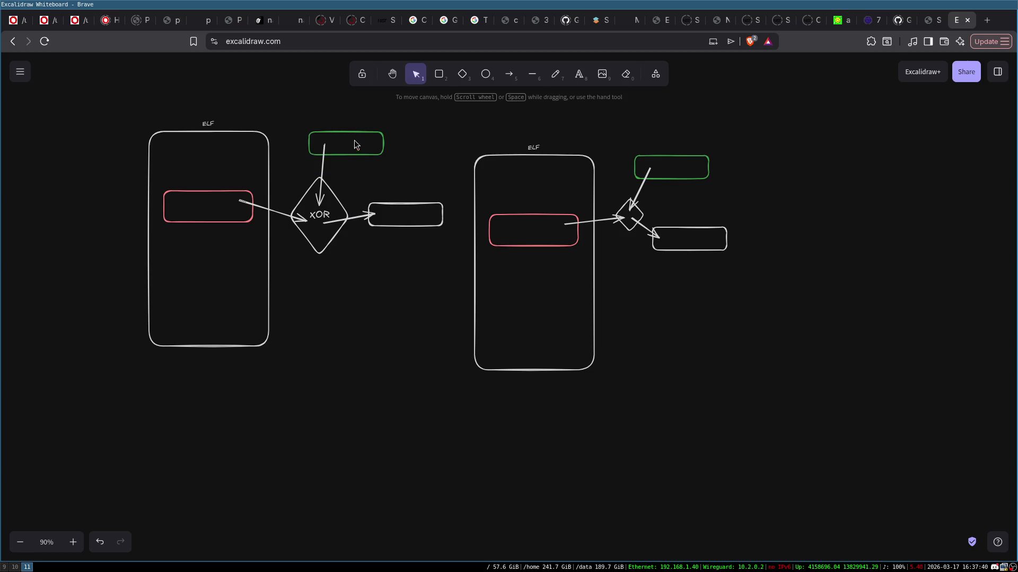
left_click(207, 191)
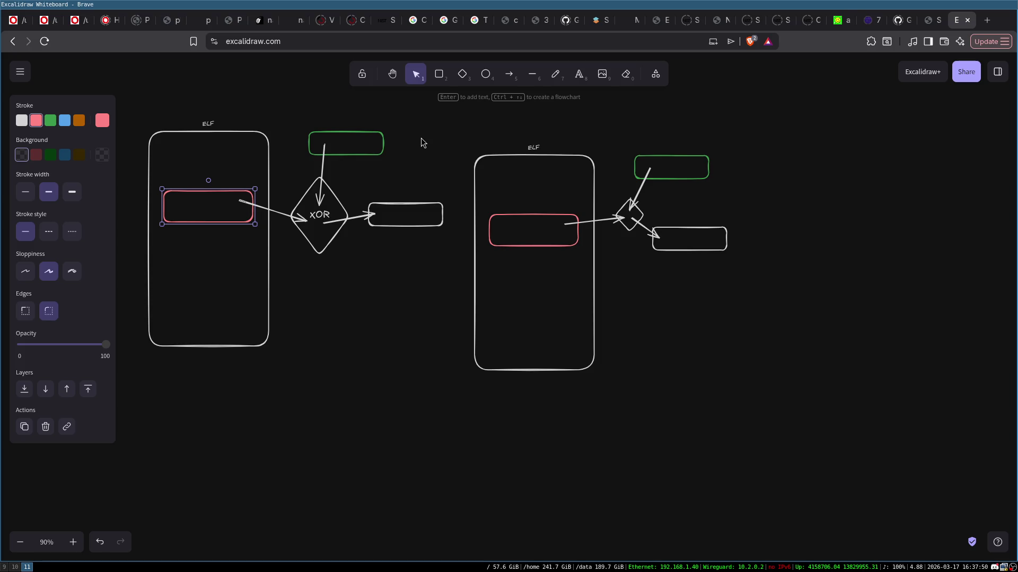
left_click(334, 135)
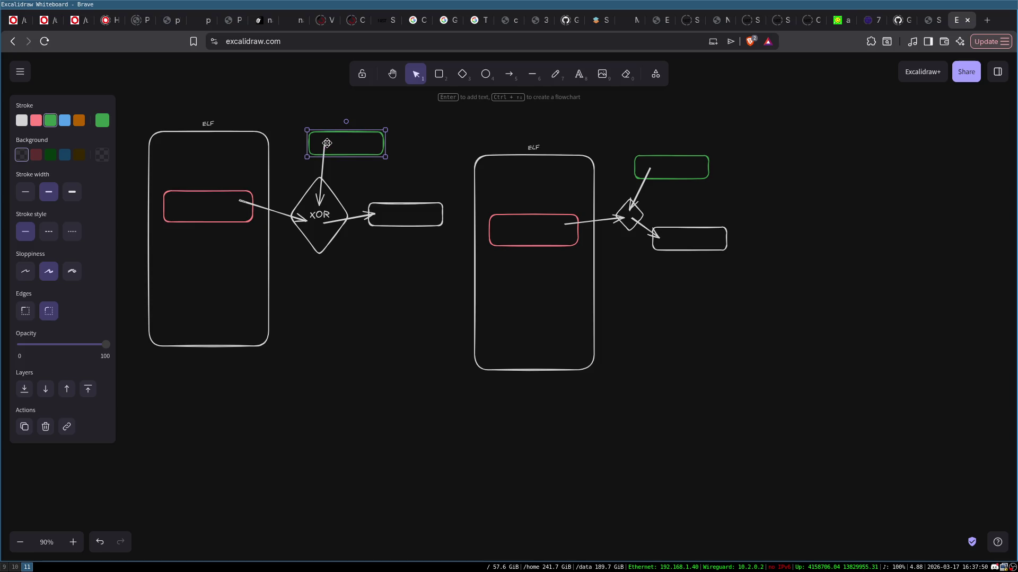
left_click(189, 193)
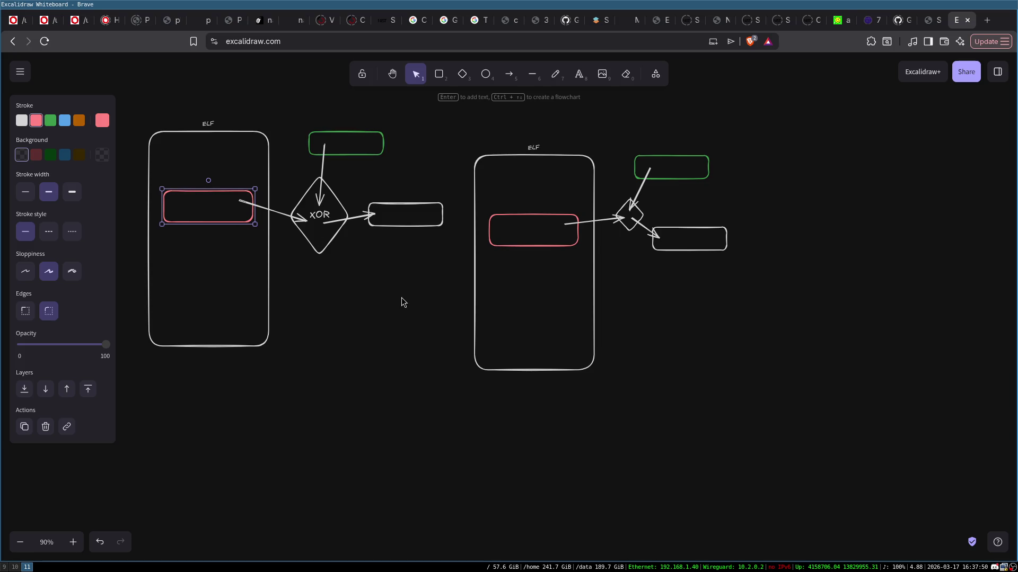
left_click(565, 233)
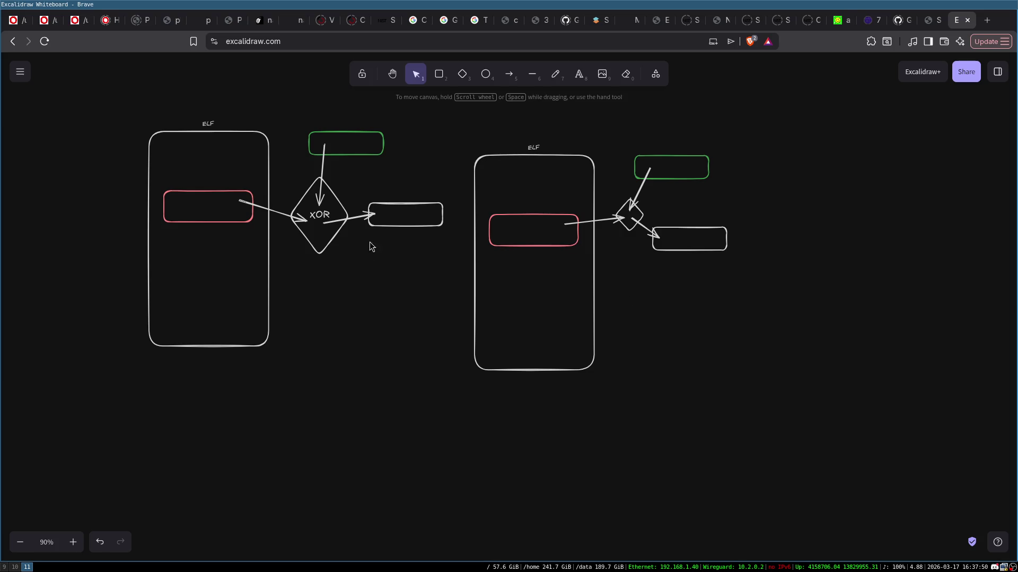
double_click(209, 374)
- Correct the caption below the left ELF frame to read Step1
key("BackSpace")
key("BackSpace")
type("tep1")
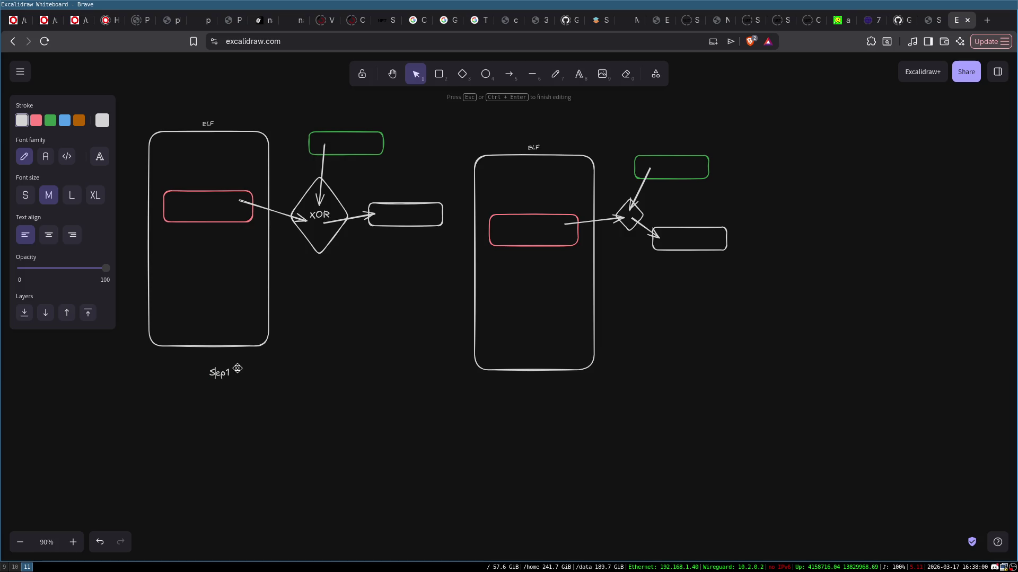
left_click(599, 379)
- Caption the right frame Step2 and delete its green box above the diamond
double_click(532, 387)
type("2")
key("Escape")
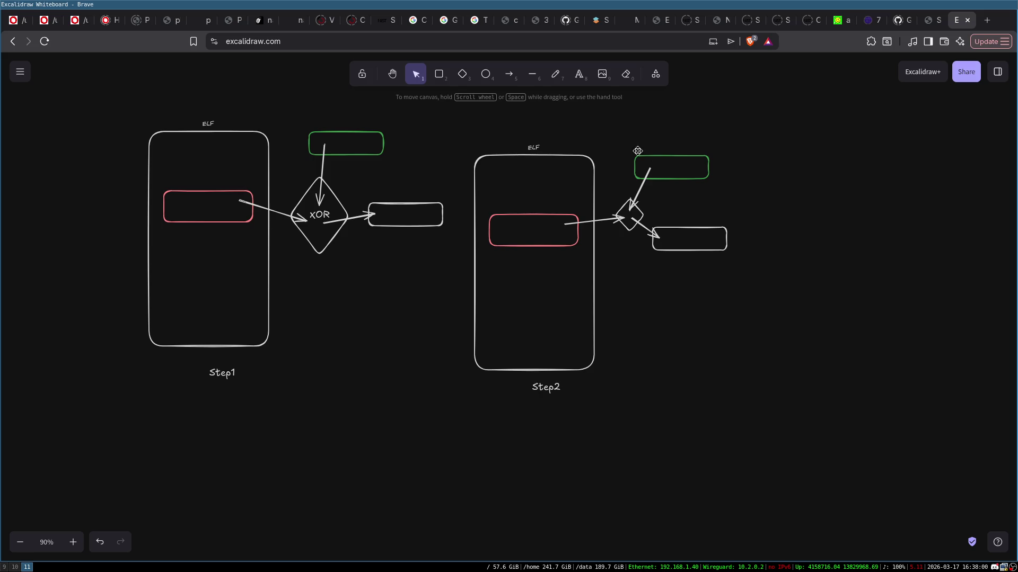
left_click(677, 165)
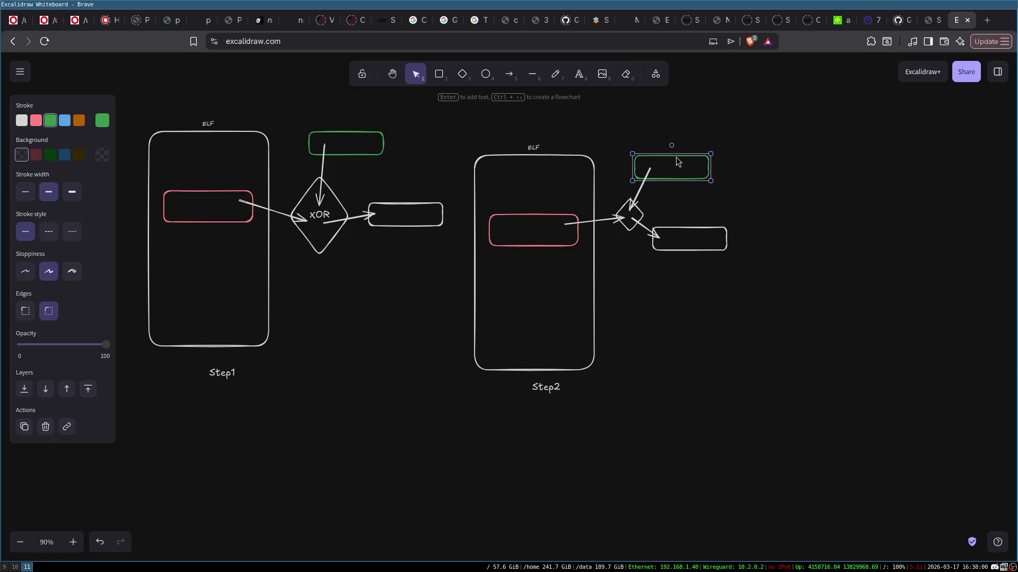
key("Delete")
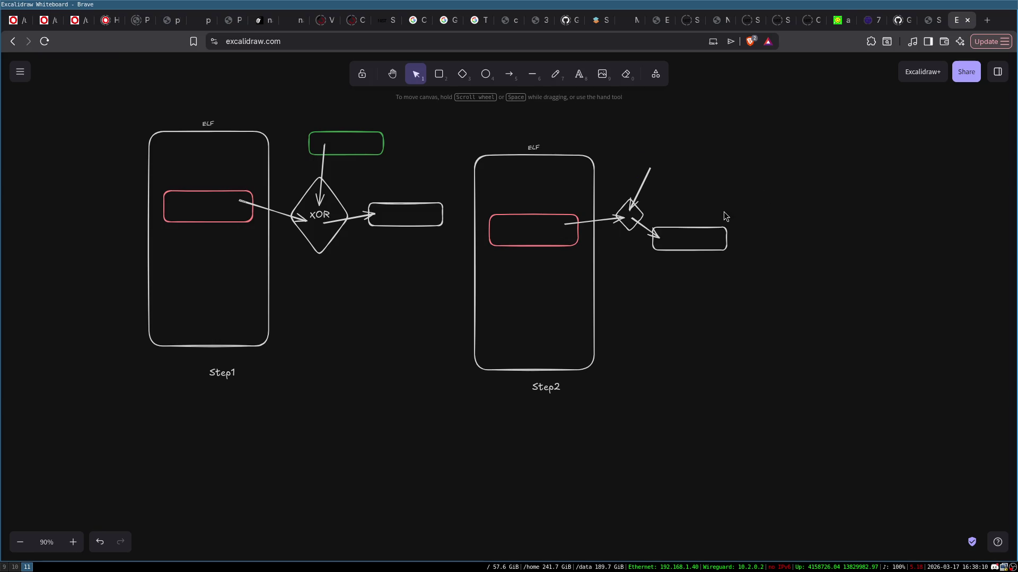
- Draw an arrow from the right diamond down-left into Step2, undoing a stray paste
left_click(558, 247)
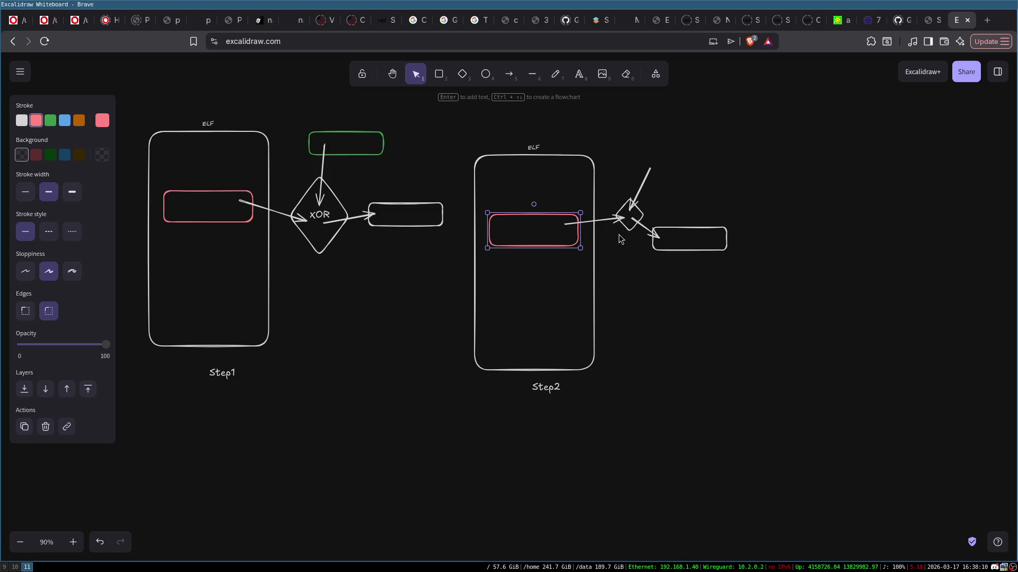
left_click(508, 74)
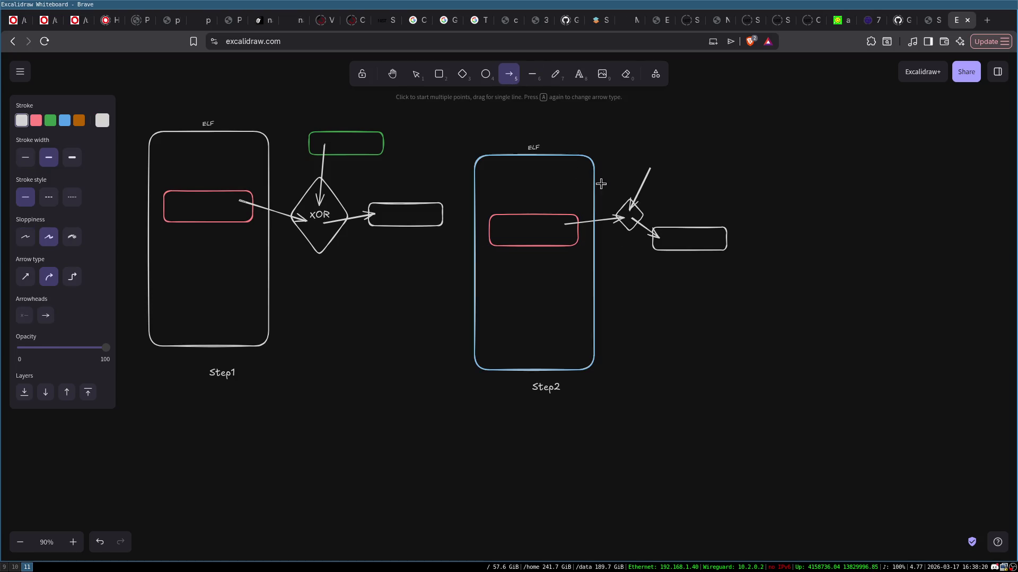
mouse_move(628, 219)
left_mouse_down()
mouse_move(552, 255)
mouse_move(549, 269)
left_mouse_up()
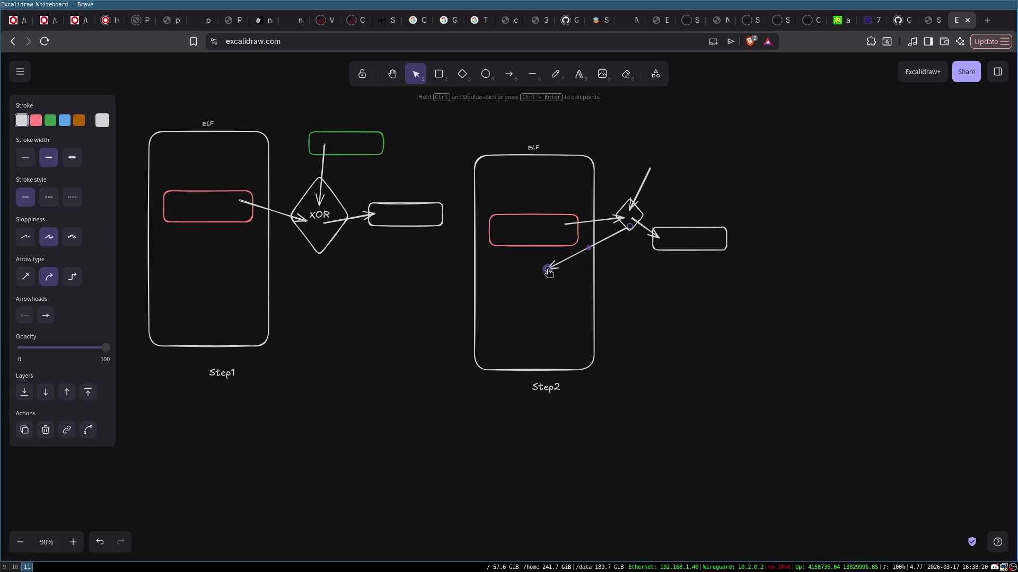
key("ctrl+v")
key("ctrl+z")
- Duplicate the first diagram's green box around Step2's red box and attach the arrow to it
left_click(362, 133)
mouse_move(361, 132)
left_mouse_down()
mouse_move(371, 128)
mouse_move(490, 250)
mouse_move(542, 265)
mouse_move(534, 229)
mouse_move(533, 265)
mouse_move(571, 234)
mouse_move(560, 233)
mouse_move(588, 229)
left_mouse_up()
left_click(594, 243)
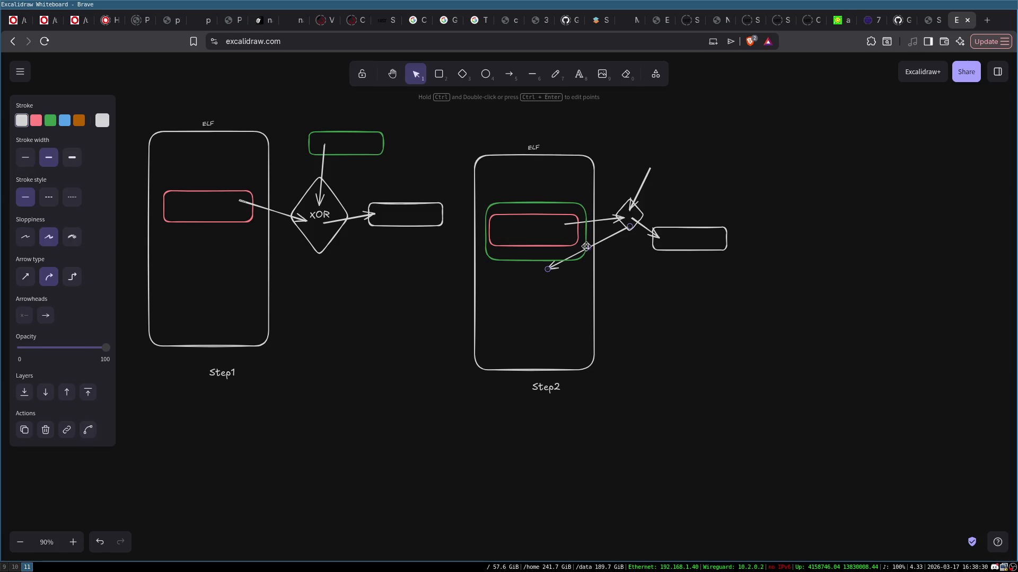
mouse_move(556, 261)
left_mouse_down()
mouse_move(552, 268)
mouse_move(597, 255)
mouse_move(591, 243)
left_mouse_up()
left_click(628, 287)
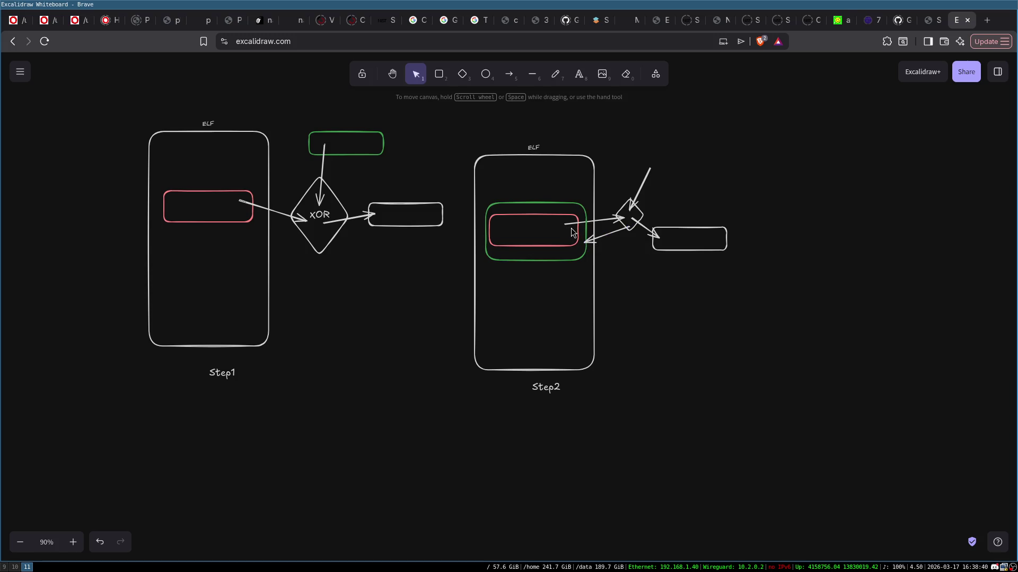
- Label the Step2 diamond XOR, delete its top incoming arrow, and widen it to fit
double_click(635, 221)
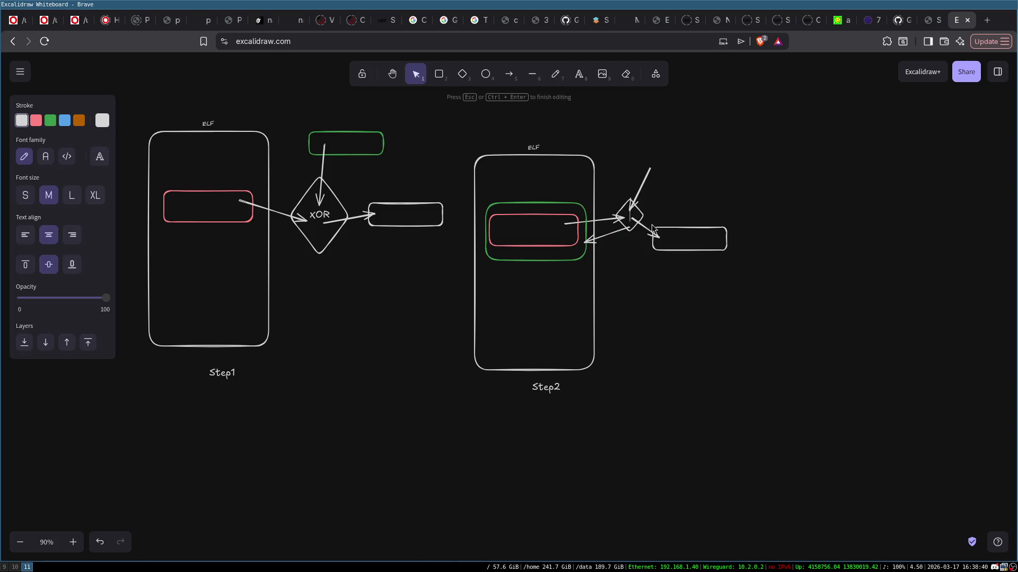
type("XOR")
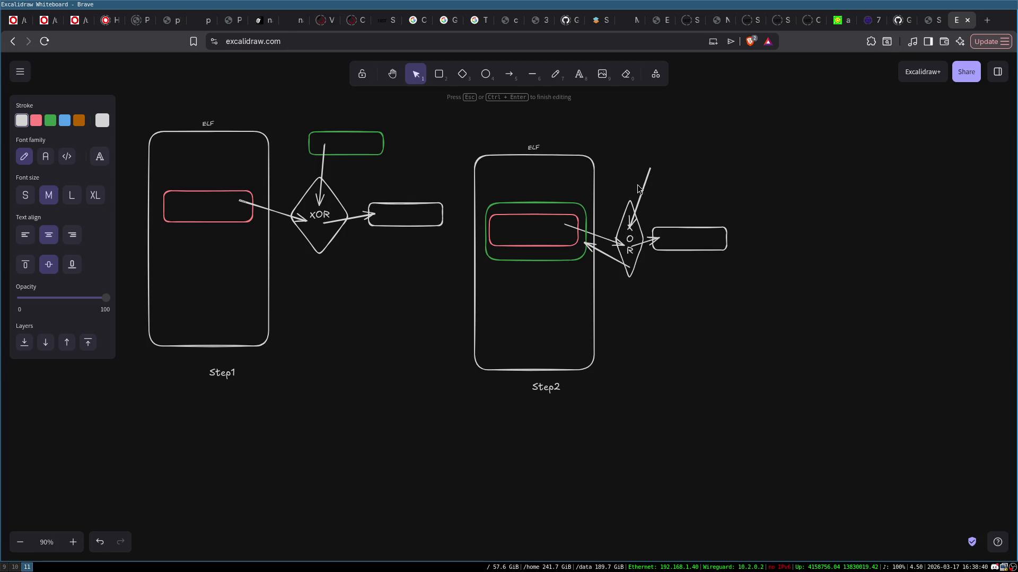
left_click(643, 185)
key("Delete")
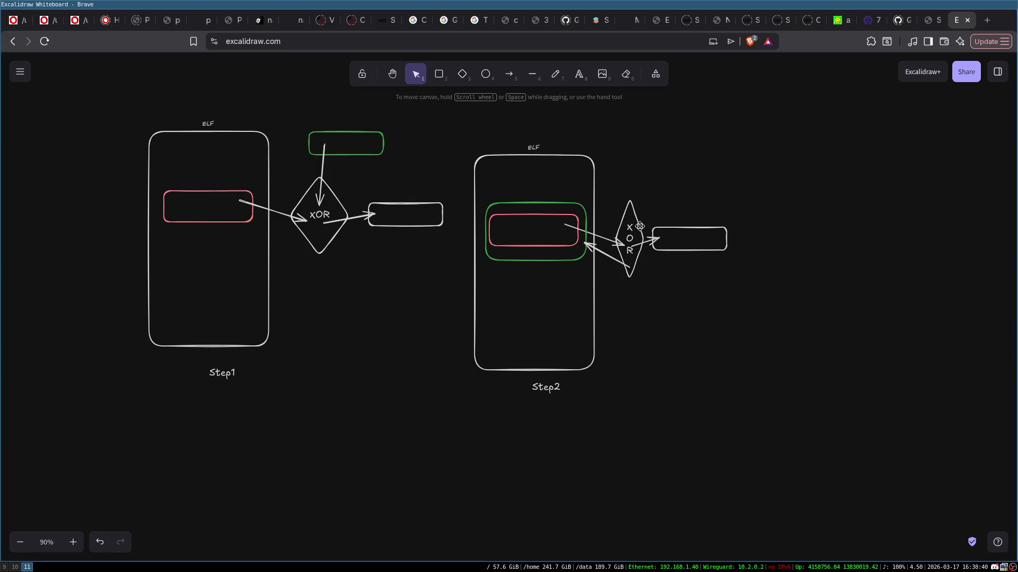
left_click(640, 226)
left_click_drag(648, 223, 672, 226)
left_click(704, 228)
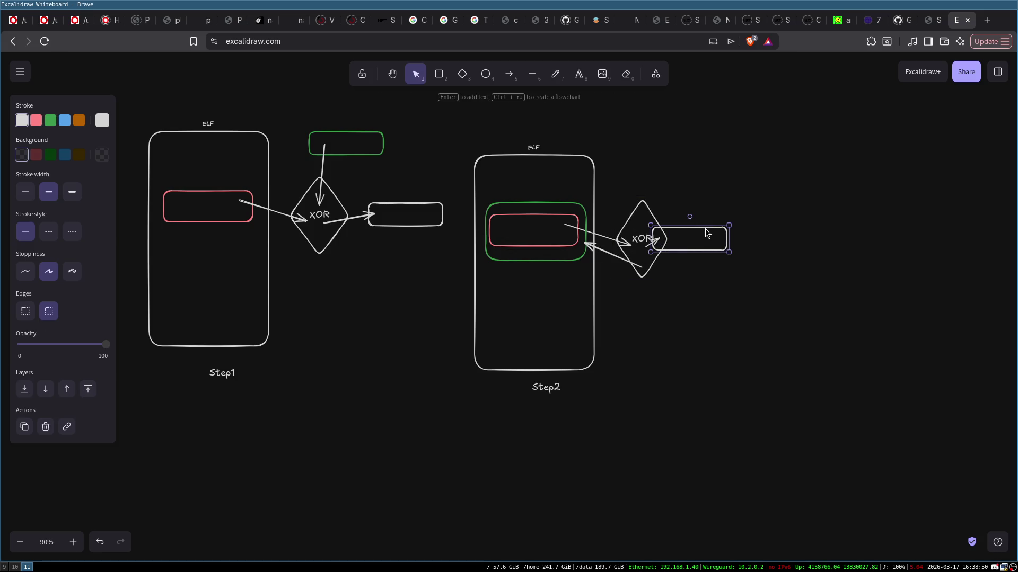
- Move the right box further out and redirect its arrow to run into the XOR diamond
mouse_move(701, 227)
left_mouse_down()
mouse_move(739, 224)
mouse_move(741, 235)
left_mouse_up()
left_click(685, 245)
key("Delete")
left_click(508, 74)
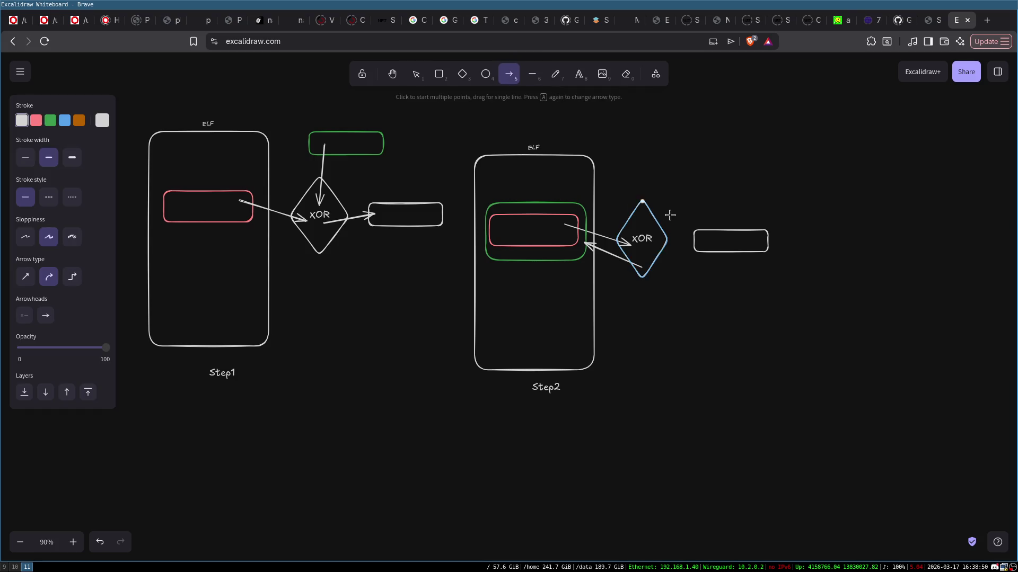
mouse_move(709, 246)
left_mouse_down()
mouse_move(654, 242)
mouse_move(648, 181)
left_mouse_up()
left_click(725, 202)
left_click_drag(529, 218, 531, 218)
left_click(766, 197)
- Arrow the right box into Step2's ELF frame and place a copy of it there
left_click(730, 230)
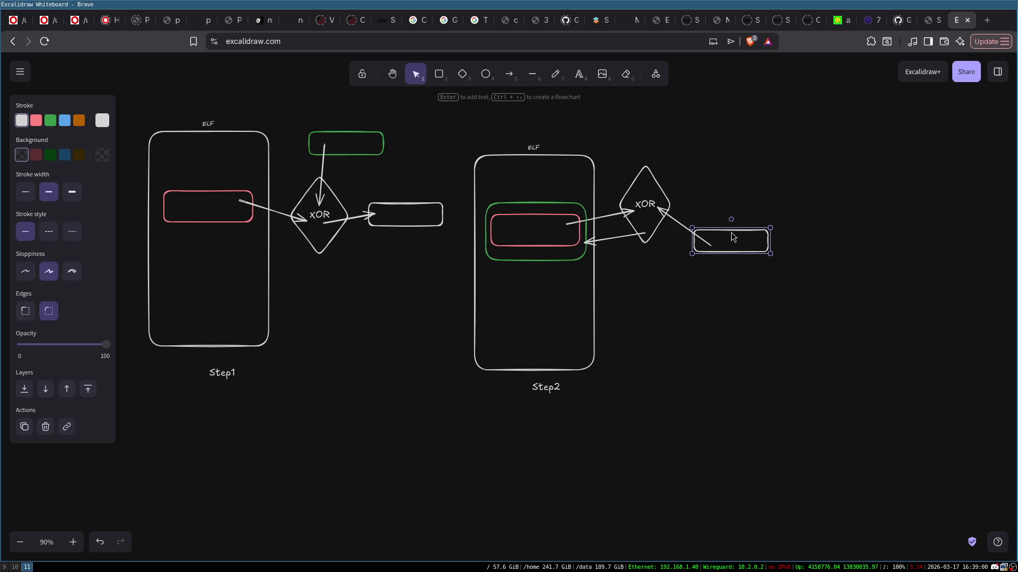
left_click(579, 258)
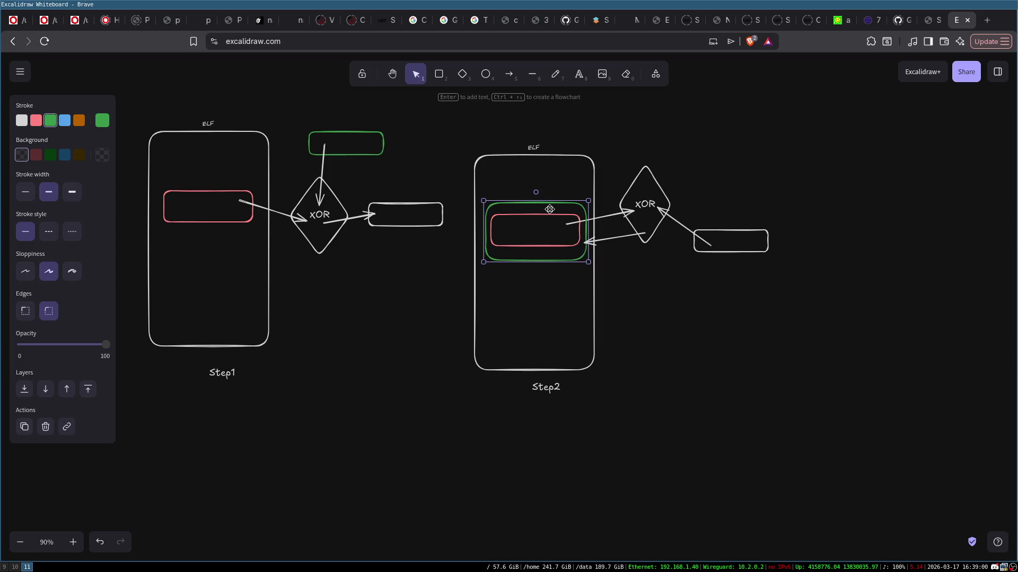
left_click(662, 354)
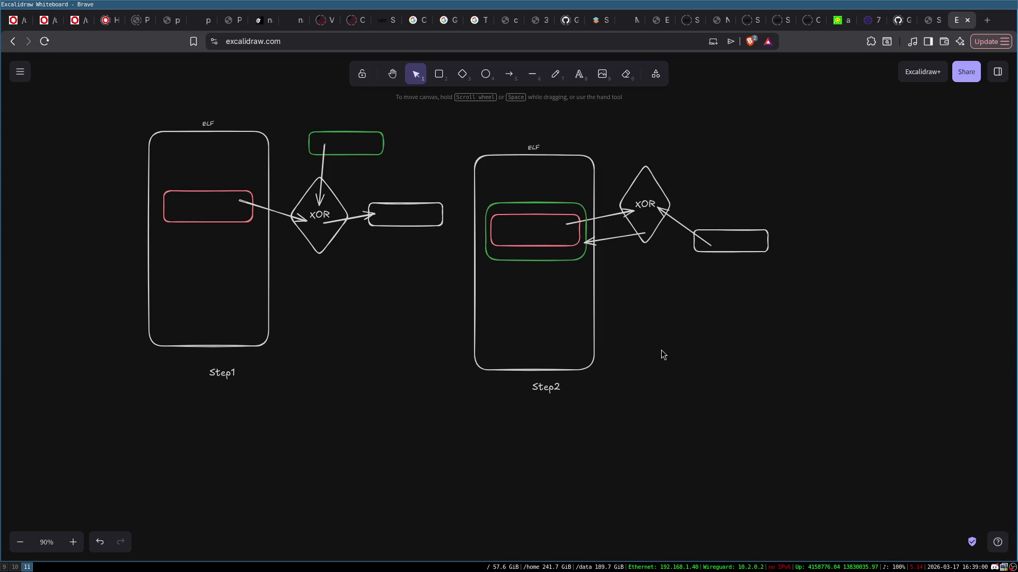
left_click(729, 253)
key("a")
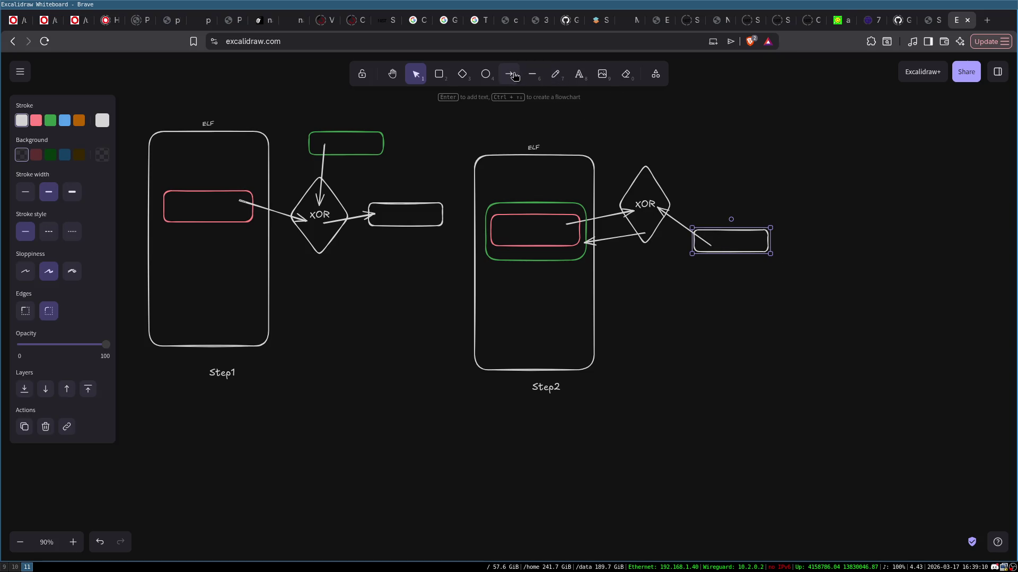
left_click_drag(701, 249, 562, 329)
left_click(734, 252)
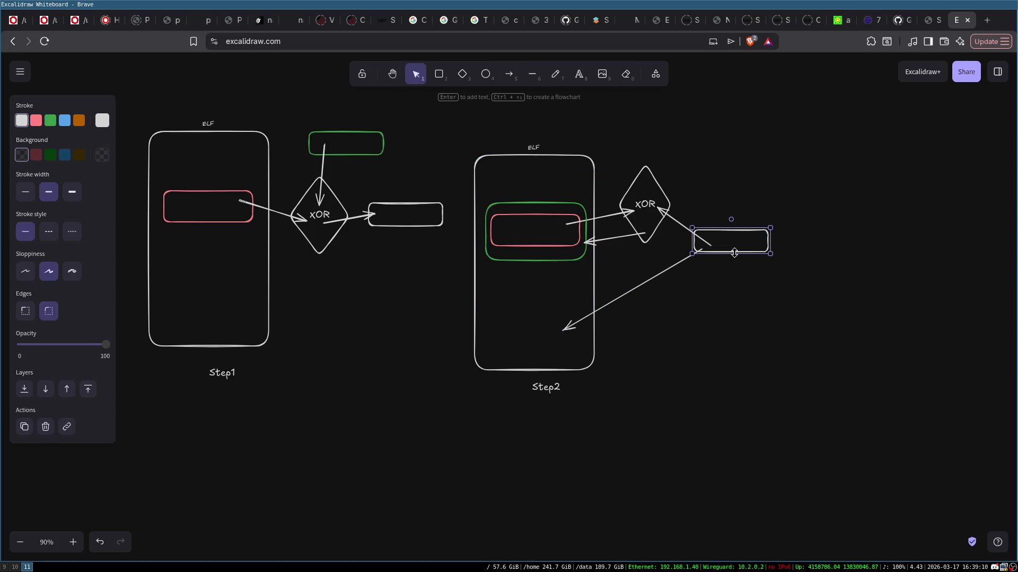
mouse_move(734, 253)
left_mouse_down("alt")
mouse_move(697, 298)
mouse_move(531, 340)
mouse_move(534, 181)
left_mouse_up("alt")
- Type '.text (XOR)' into Step2's top inner box, then select the surrounding boxes in turn
double_click(534, 180)
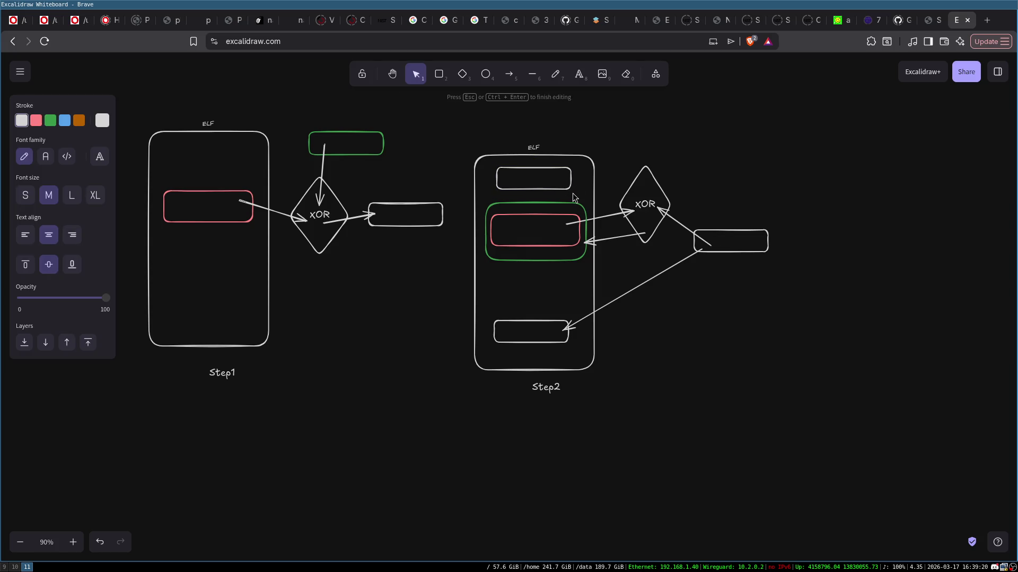
type(".text")
type(" (XOR)")
left_click(644, 144)
left_click(544, 156)
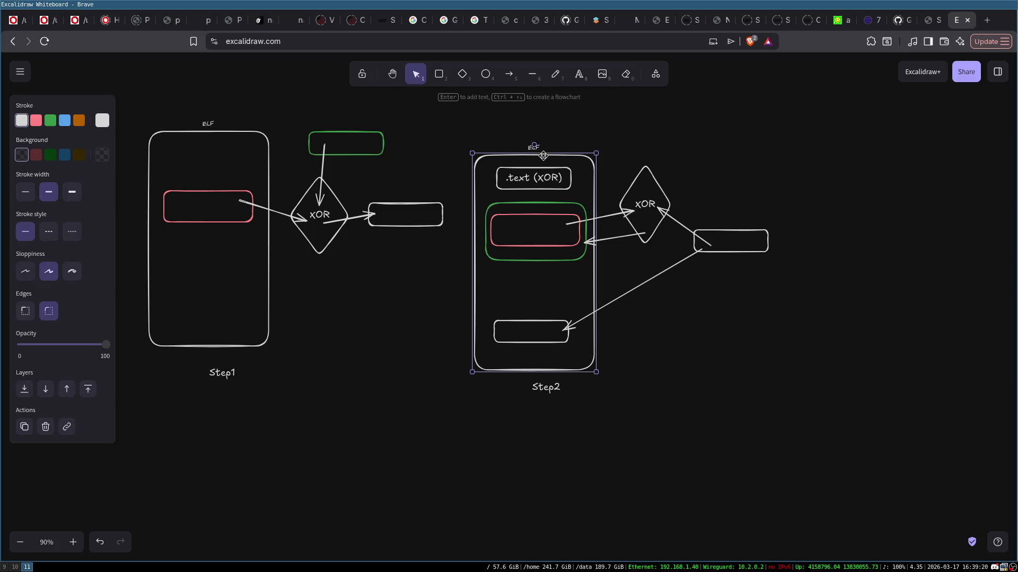
left_click(535, 189)
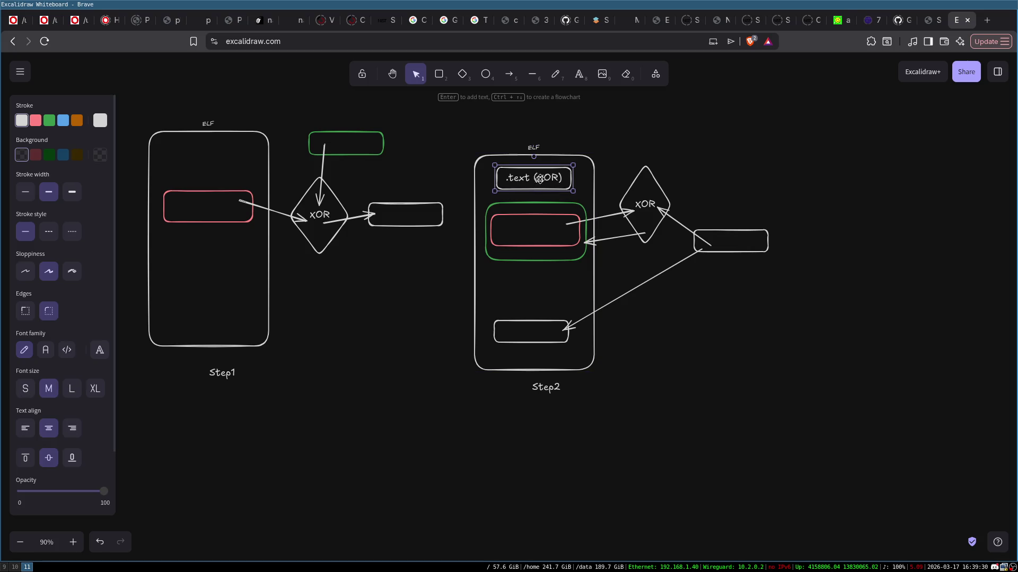
left_click(558, 203)
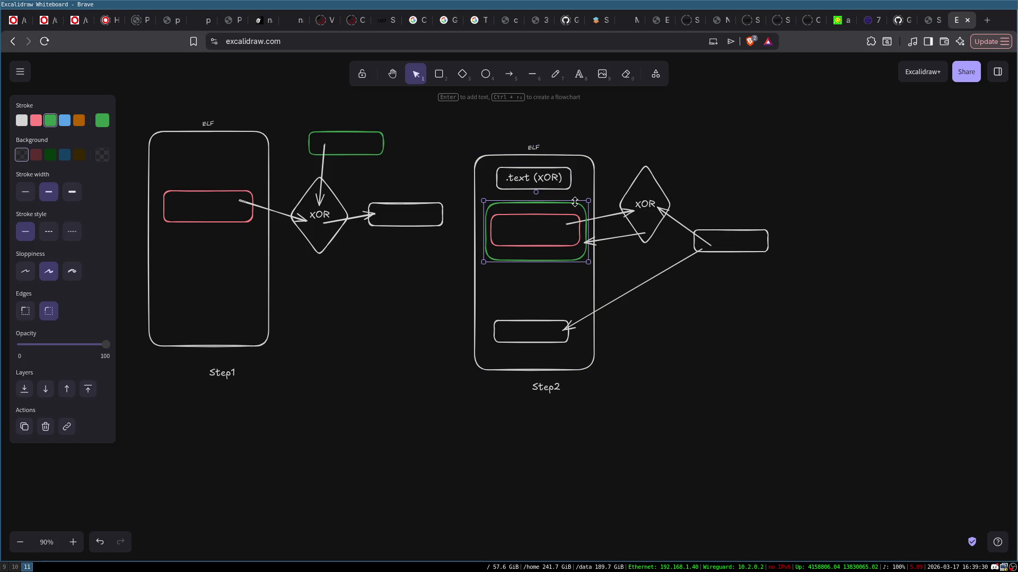
left_click(534, 321)
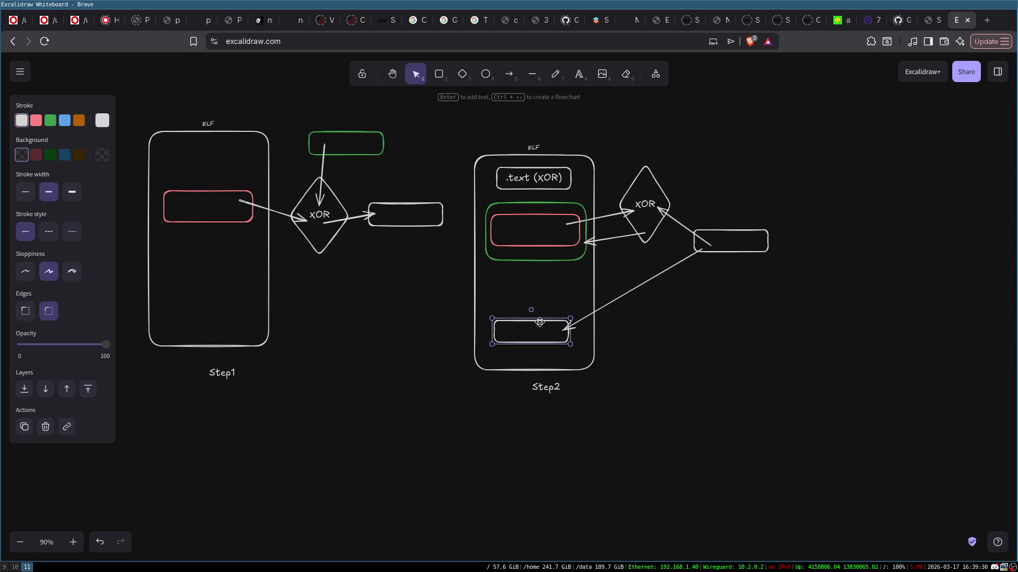
left_click(528, 204)
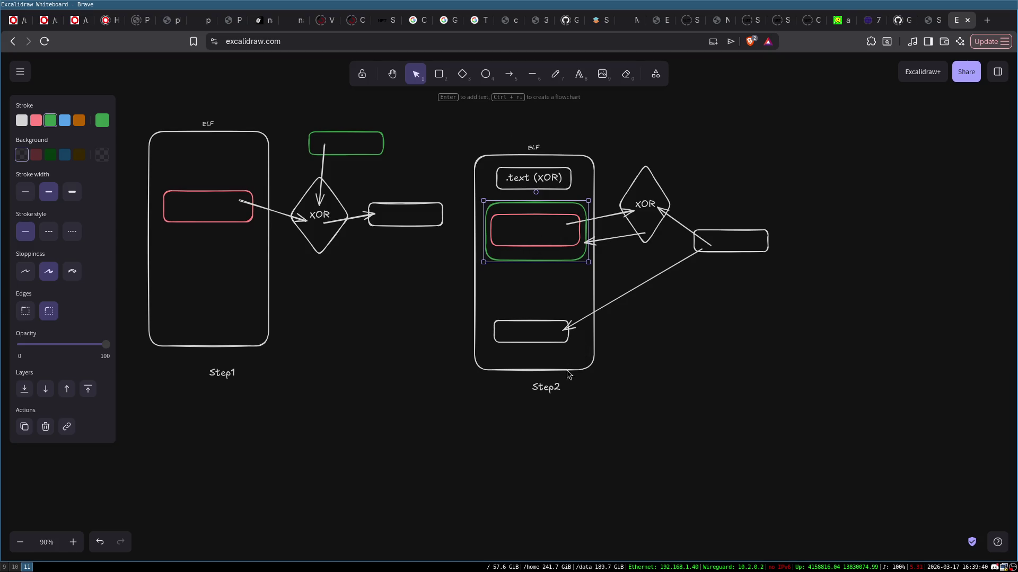
left_click(752, 479)
mouse_move(463, 147)
left_mouse_down()
mouse_move(647, 205)
mouse_move(614, 205)
left_mouse_up()
mouse_move(449, 302)
left_mouse_down()
mouse_move(593, 367)
mouse_move(616, 333)
left_mouse_up()
left_click(731, 255)
double_click(736, 250)
type("mask")
double_click(527, 334)
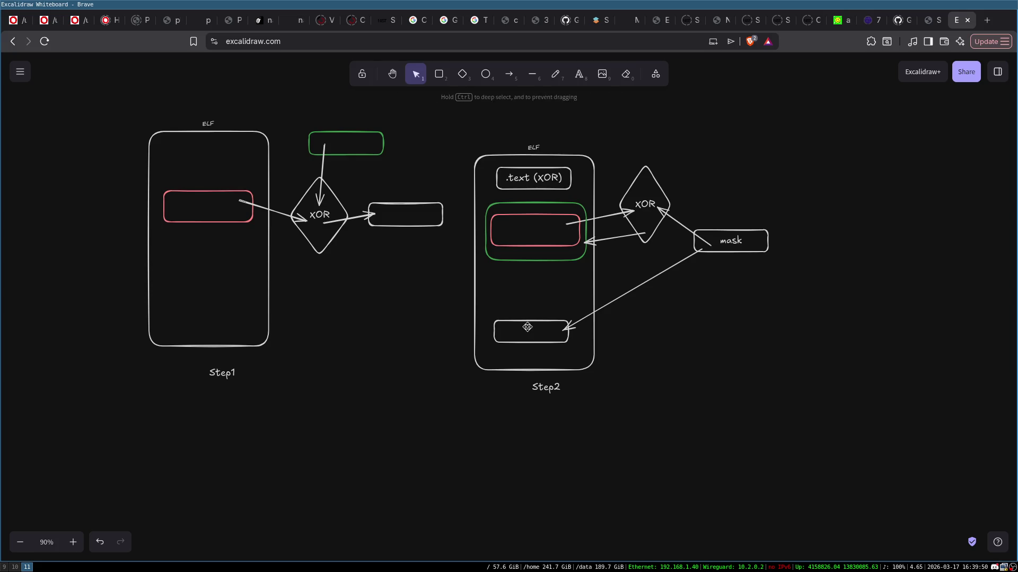
type("mask")
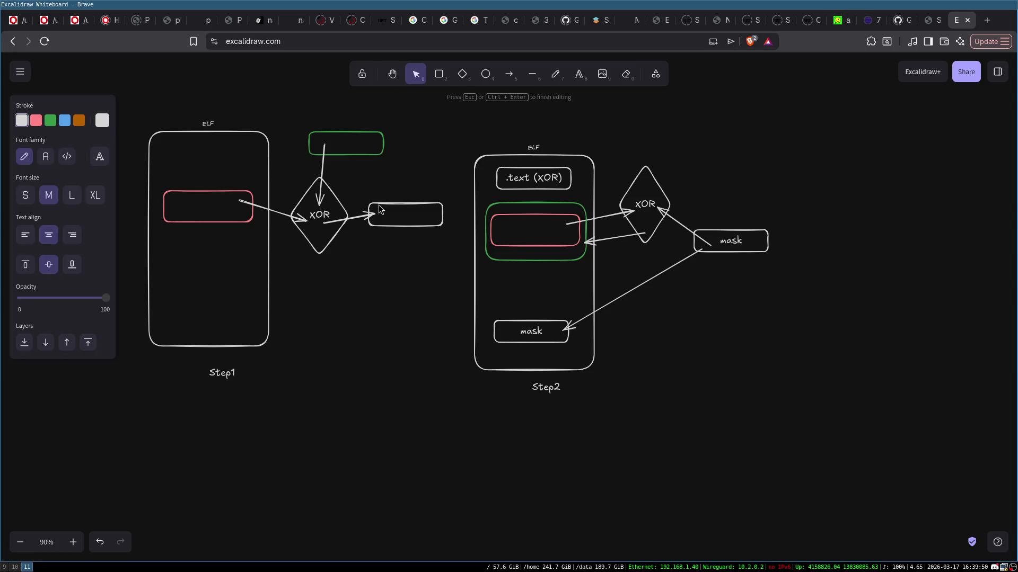
double_click(400, 215)
type("mask")
left_click(415, 174)
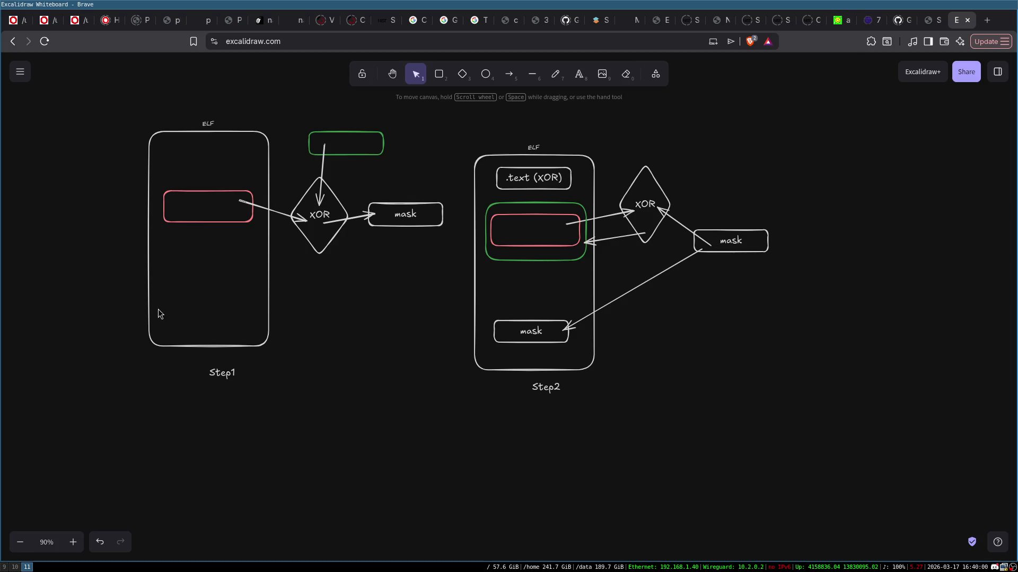
mouse_move(124, 97)
left_mouse_down()
mouse_move(363, 171)
mouse_move(786, 493)
left_mouse_up()
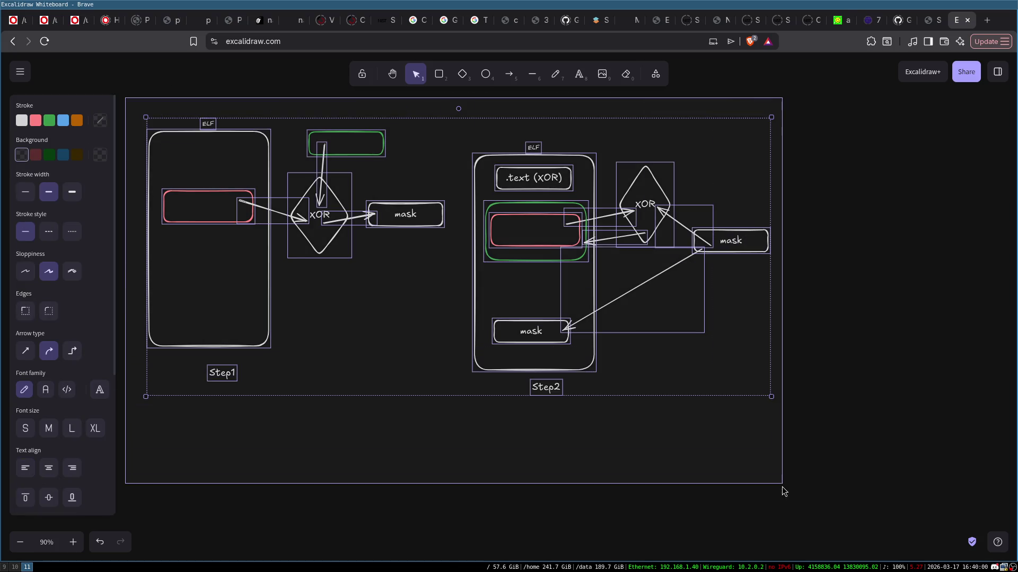
left_click(848, 381)
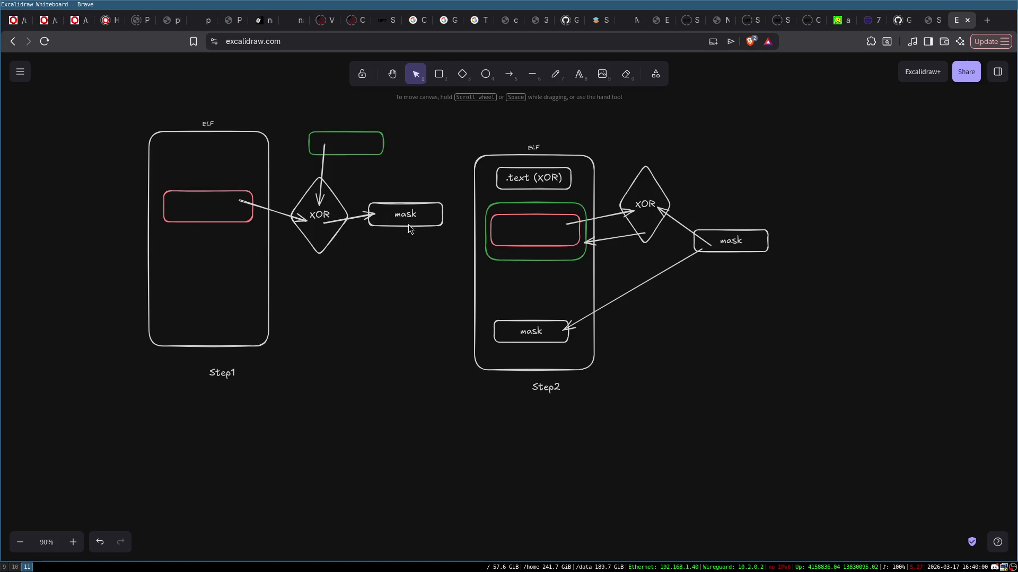
double_click(353, 450)
type("mpe l'oeil")
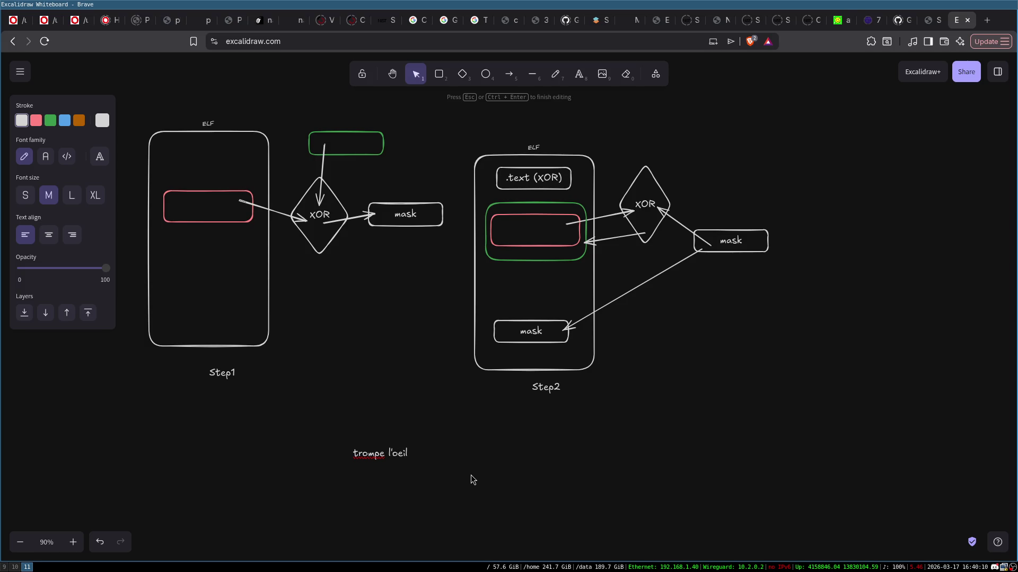
left_click(471, 474)
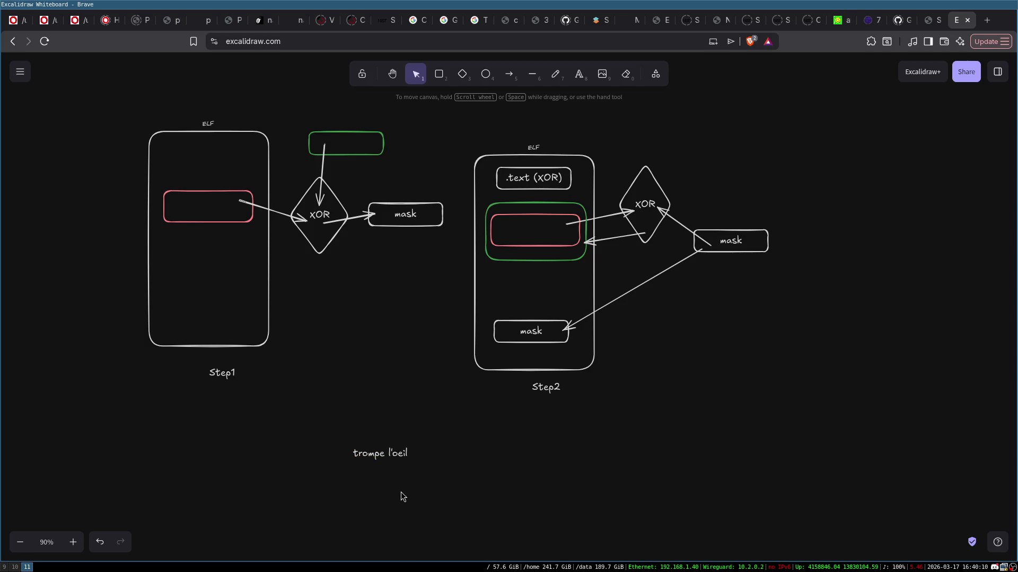
left_click(390, 452)
key("Delete")
left_click(364, 155)
left_click(203, 192)
left_click(411, 218)
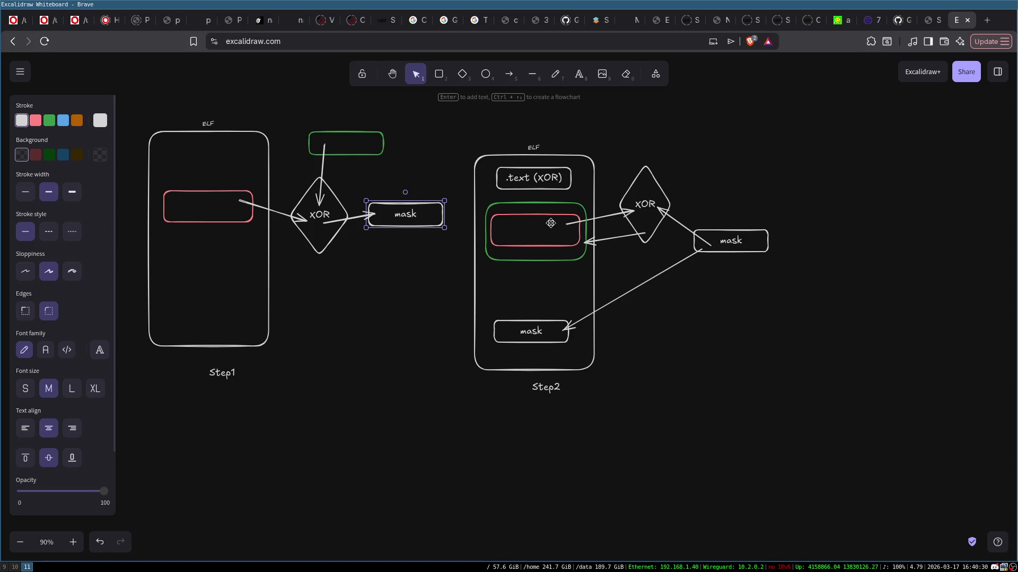
left_click(531, 329)
left_click(523, 170)
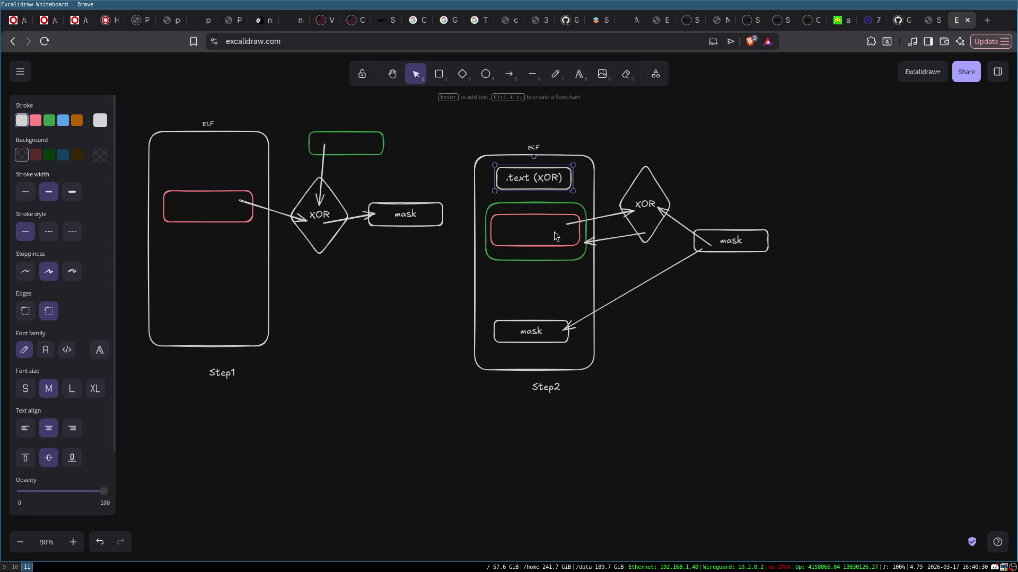
left_click(695, 318)
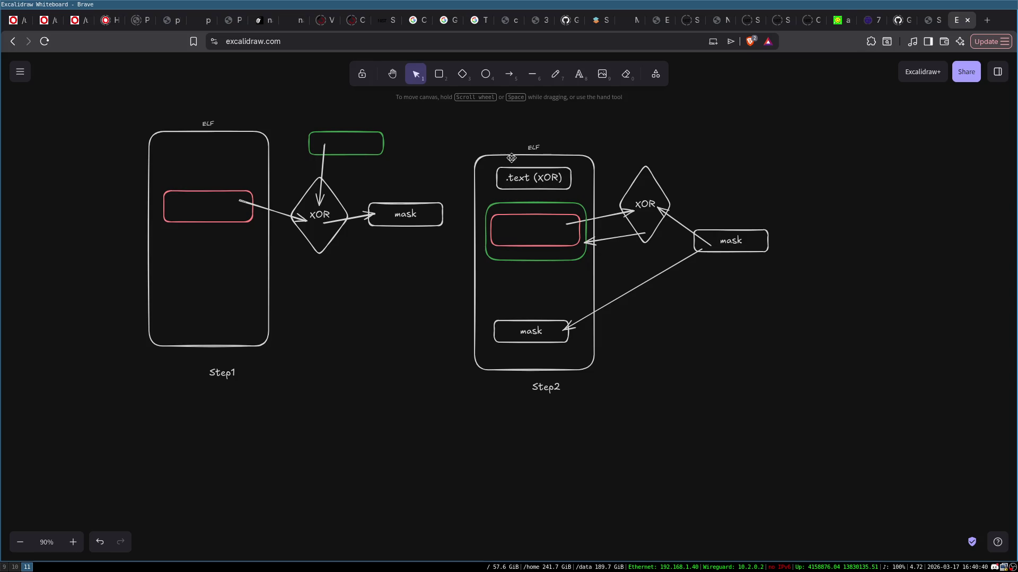
left_click(543, 182)
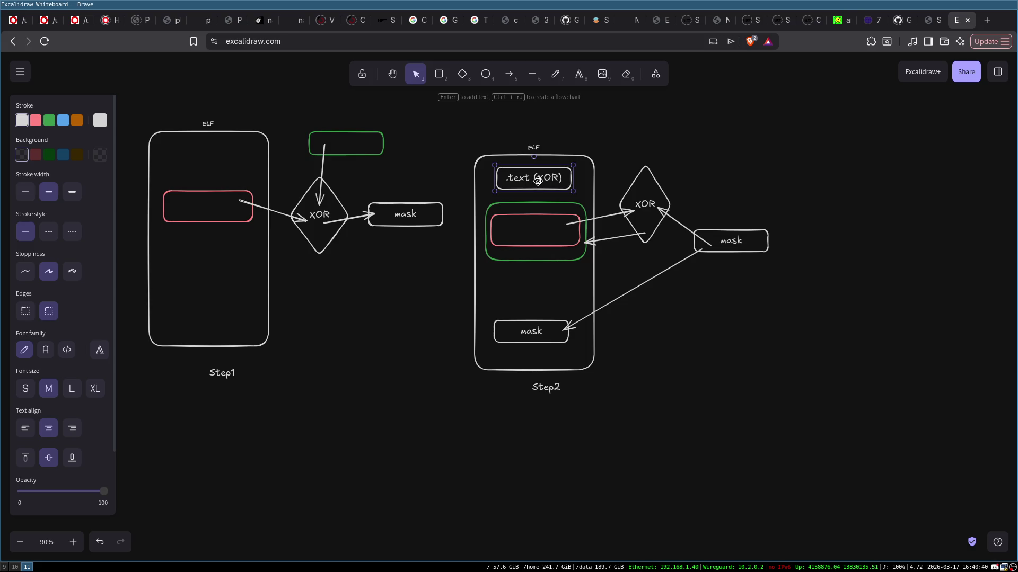
left_click(682, 342)
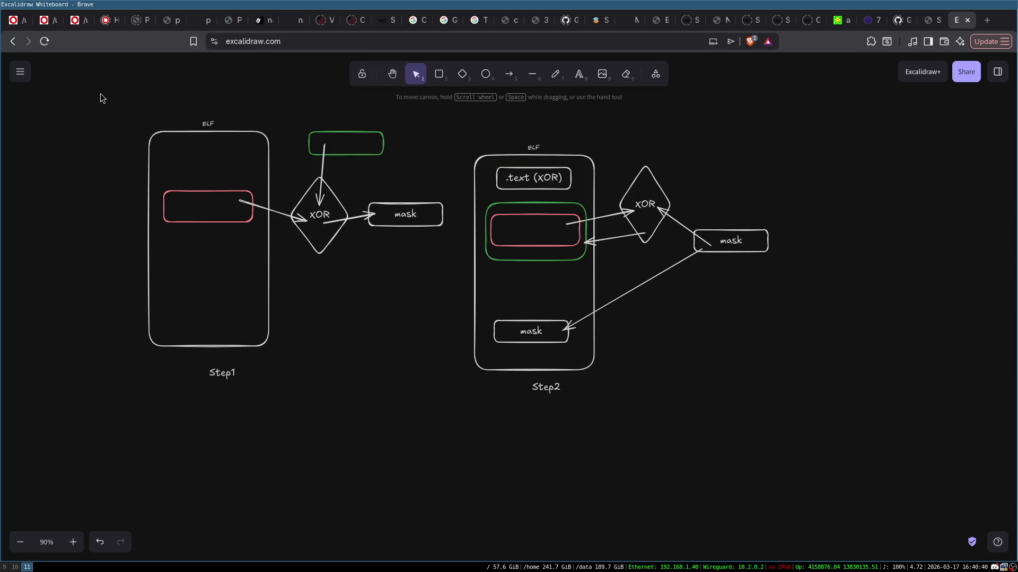
left_click_drag(100, 93, 927, 503)
- Delete the old diagram, then draw a tall outer ELF box holding an 'entry_point address' box
key("Delete")
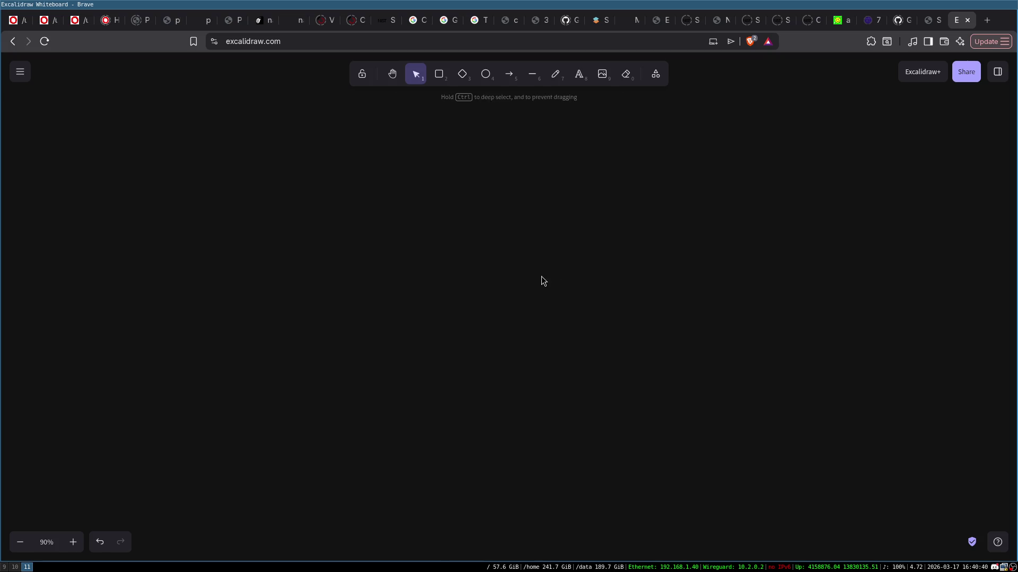
left_click(440, 75)
mouse_move(336, 152)
left_mouse_down()
mouse_move(495, 370)
mouse_move(499, 404)
left_mouse_up()
left_click(438, 74)
left_click_drag(348, 165, 487, 198)
double_click(404, 189)
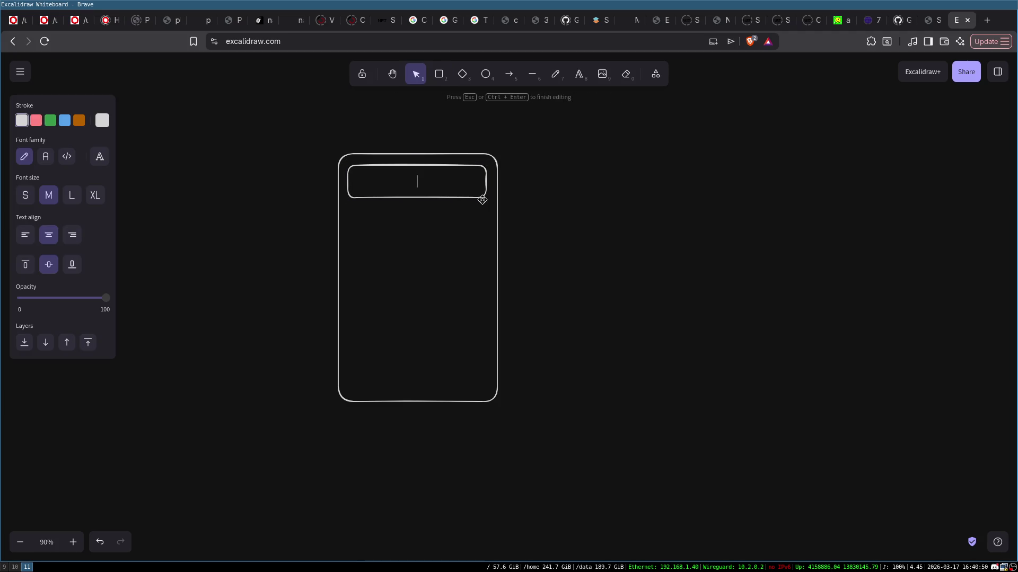
type("entry_point ad")
type("dress")
left_click(644, 170)
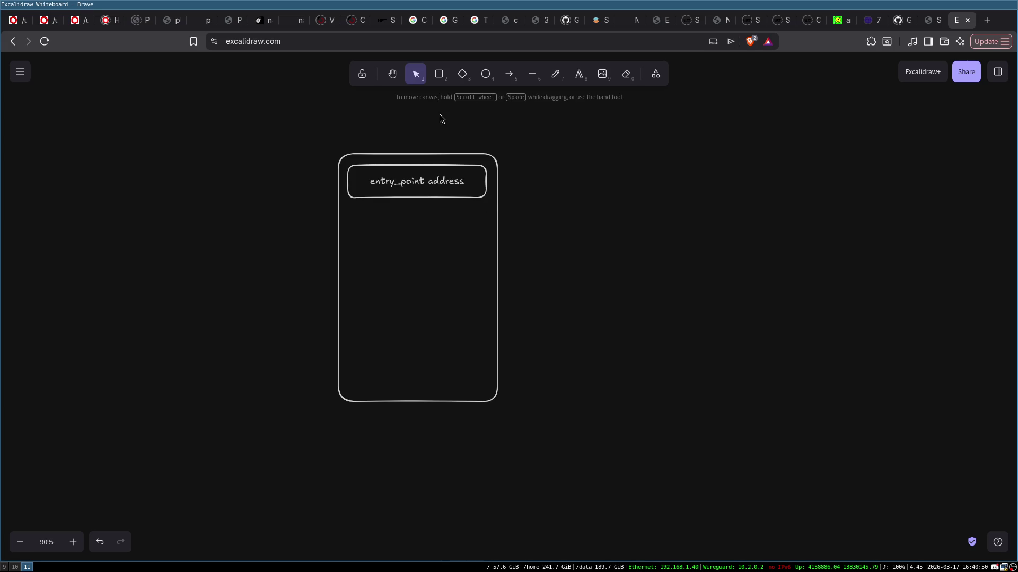
- Add a shorter box under entry_point address and connect them with an arrow
left_click(439, 75)
left_click_drag(353, 237, 481, 360)
left_click(457, 291)
left_click(416, 359)
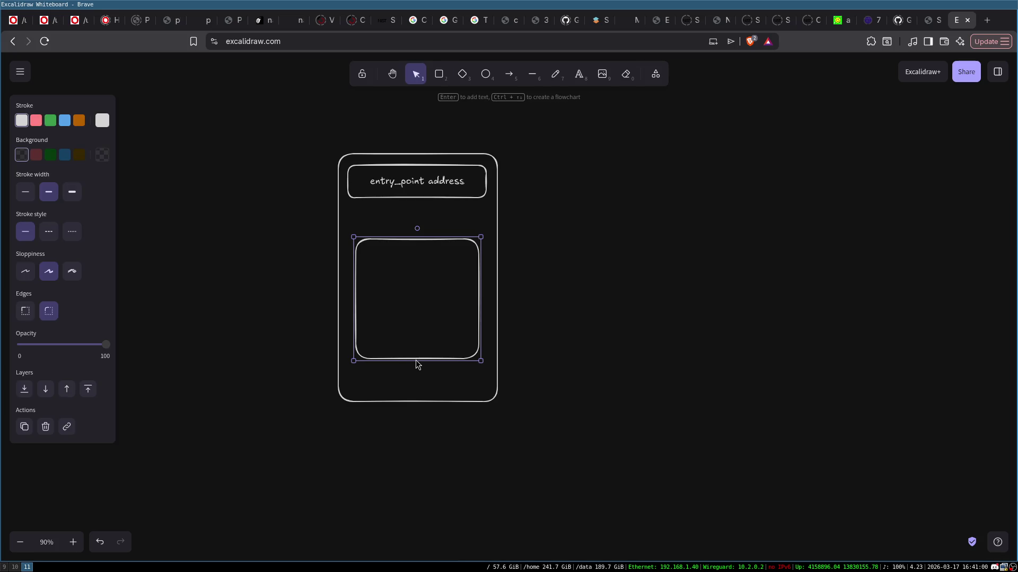
left_click_drag(415, 359, 422, 227)
left_click(511, 83)
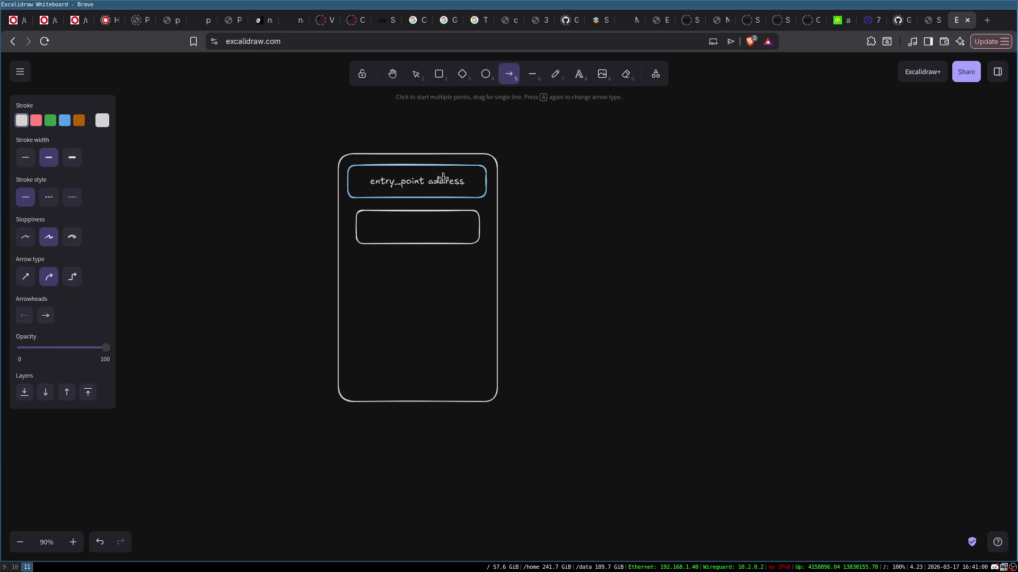
left_click_drag(431, 188, 431, 229)
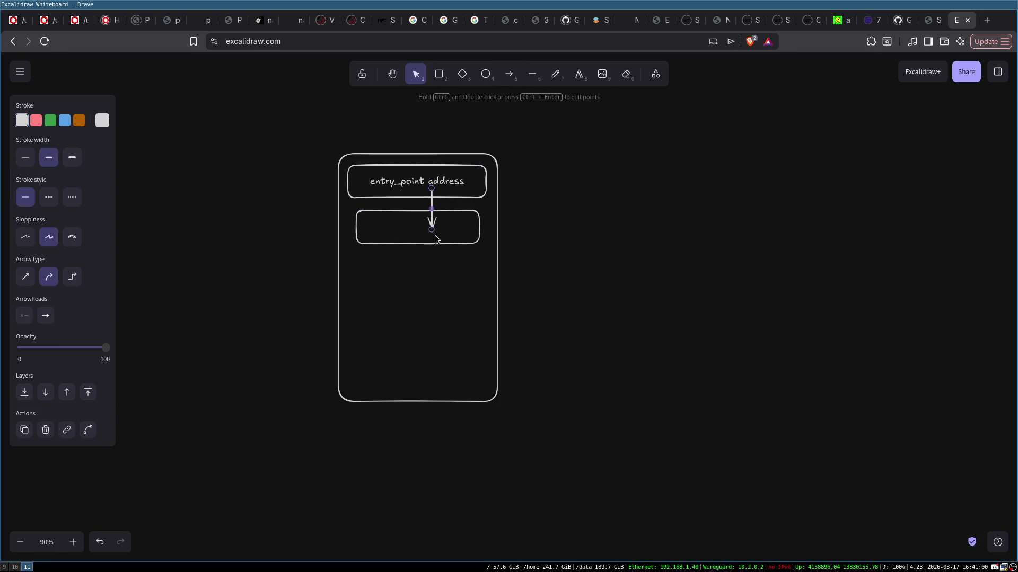
left_click(504, 212)
left_click(496, 211)
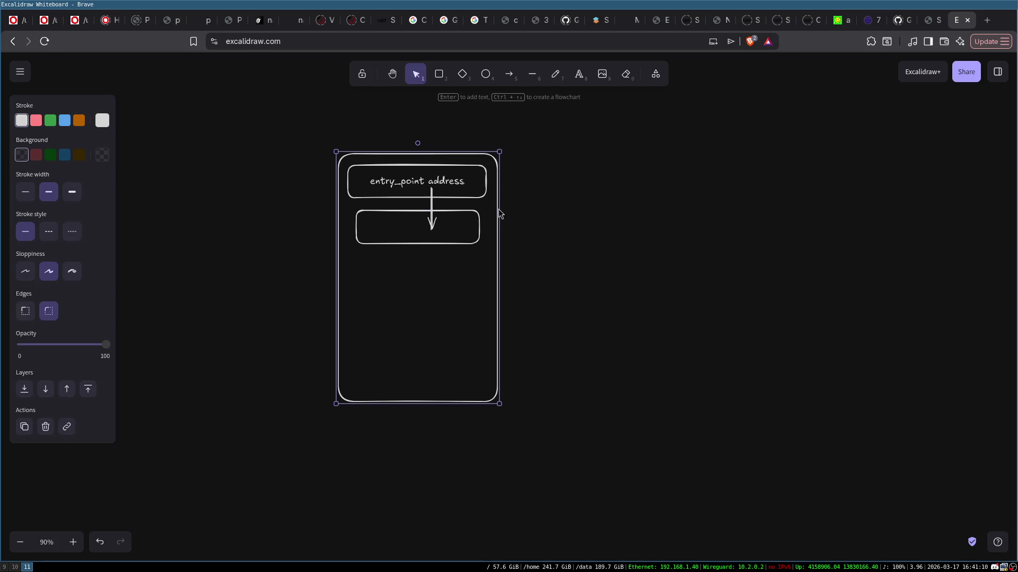
left_click(408, 179)
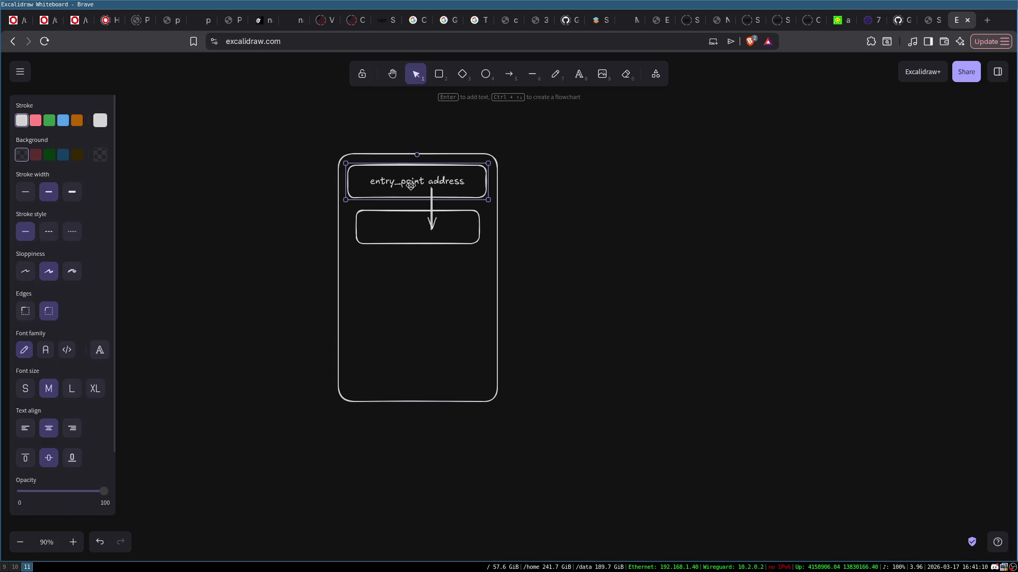
left_click(393, 210)
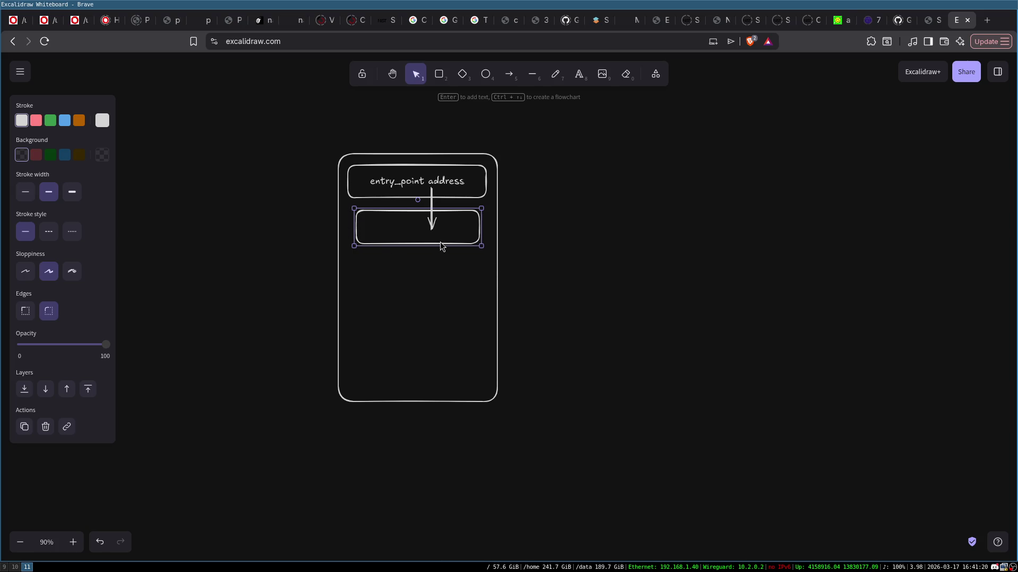
- Arrow down from the middle box to a new '.text (main)' box, and label the middle box '_start'
left_click(507, 74)
mouse_move(403, 237)
left_mouse_down()
mouse_move(405, 297)
mouse_move(449, 375)
mouse_move(471, 383)
left_mouse_up()
left_click(438, 74)
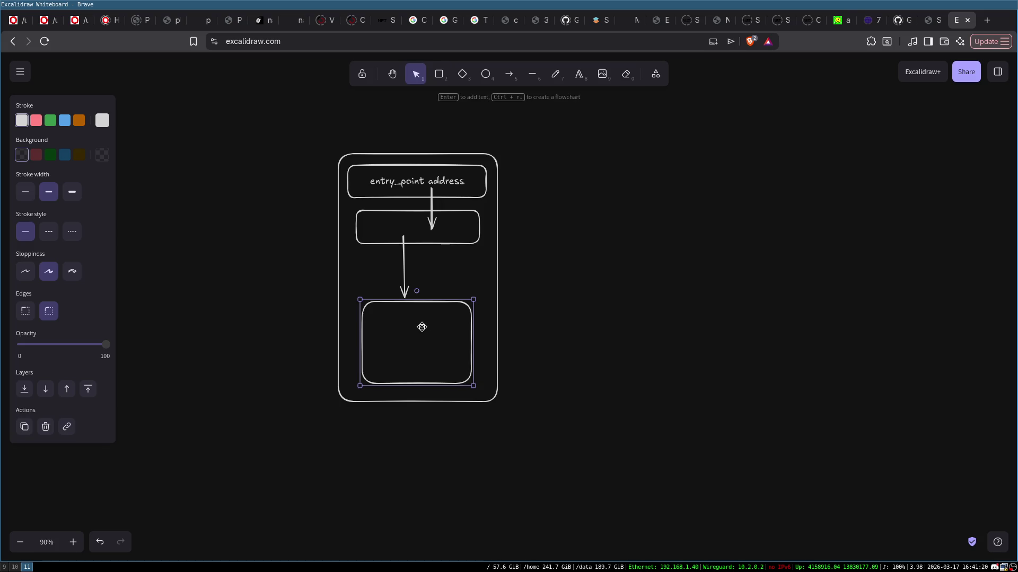
double_click(422, 346)
type(".text")
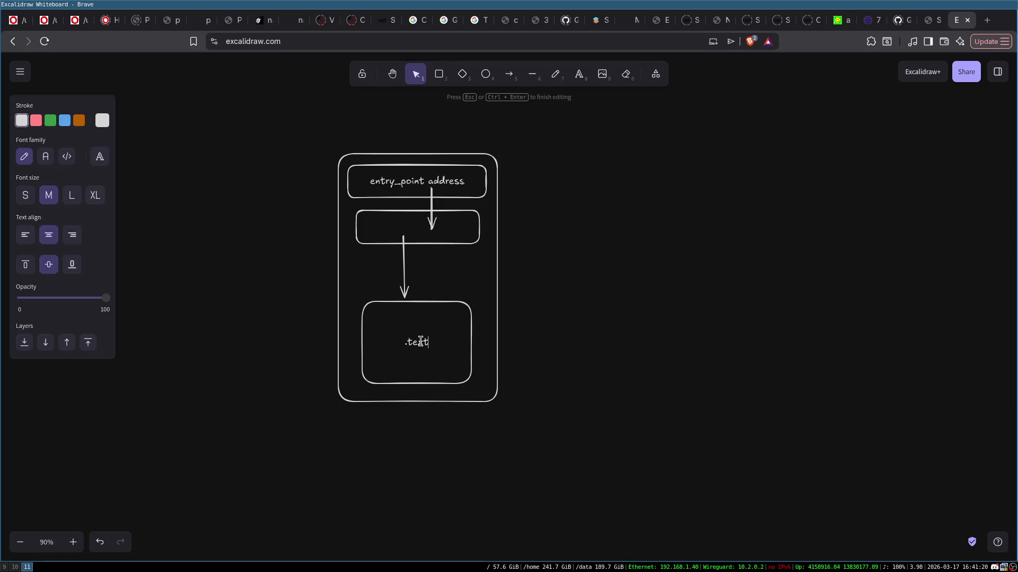
type(" (main)")
left_click(542, 288)
double_click(460, 220)
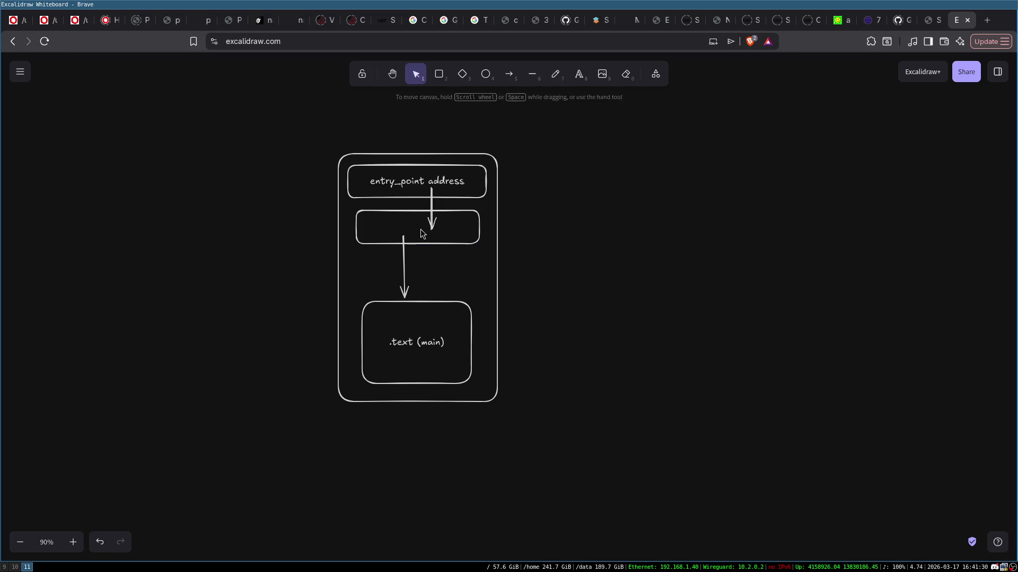
type("_start")
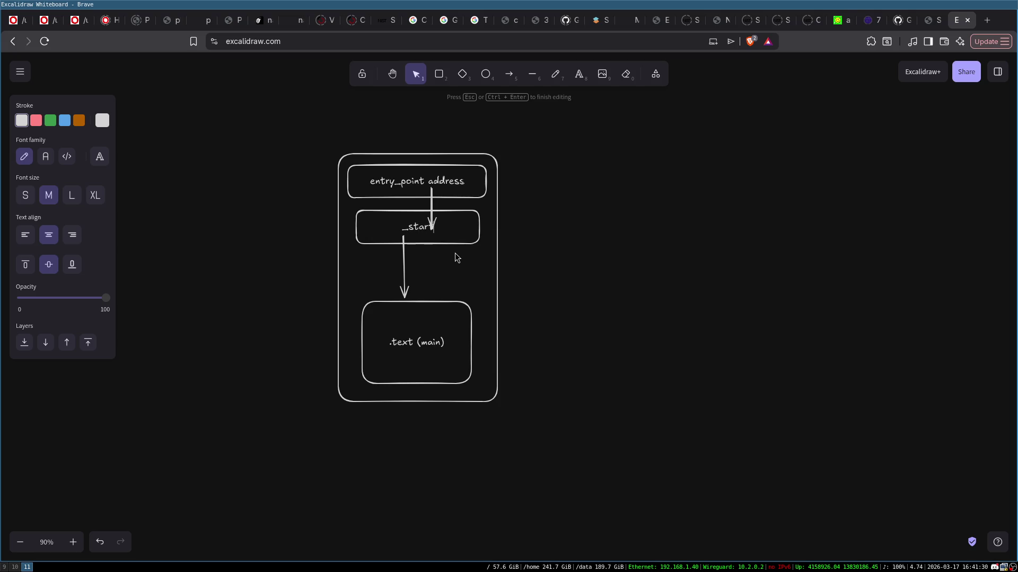
left_click(533, 233)
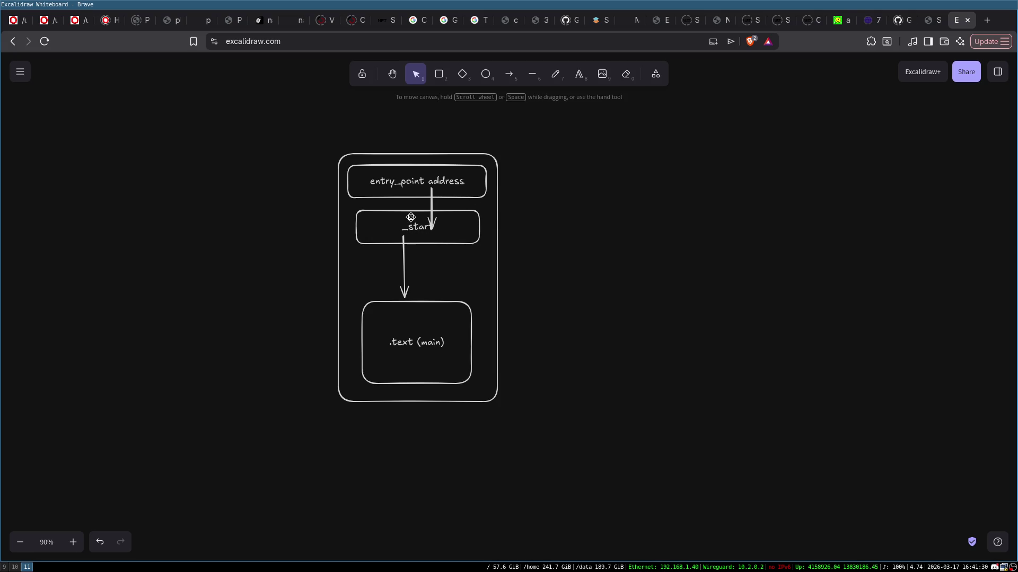
left_click(416, 226)
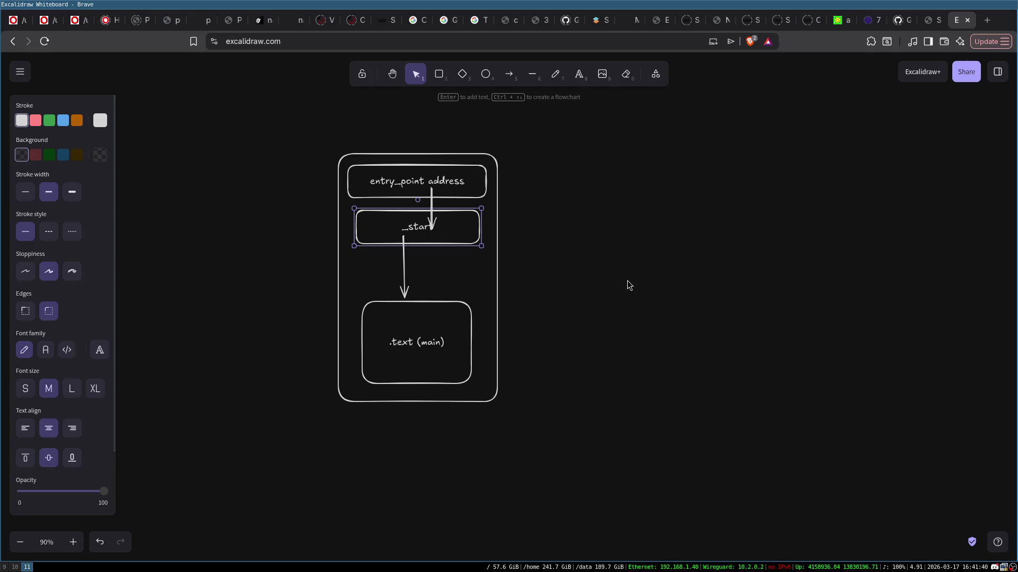
- In a new terminal, go to remote/shiva/projects/project3331 and into its stream1 folder
key("super+Return")
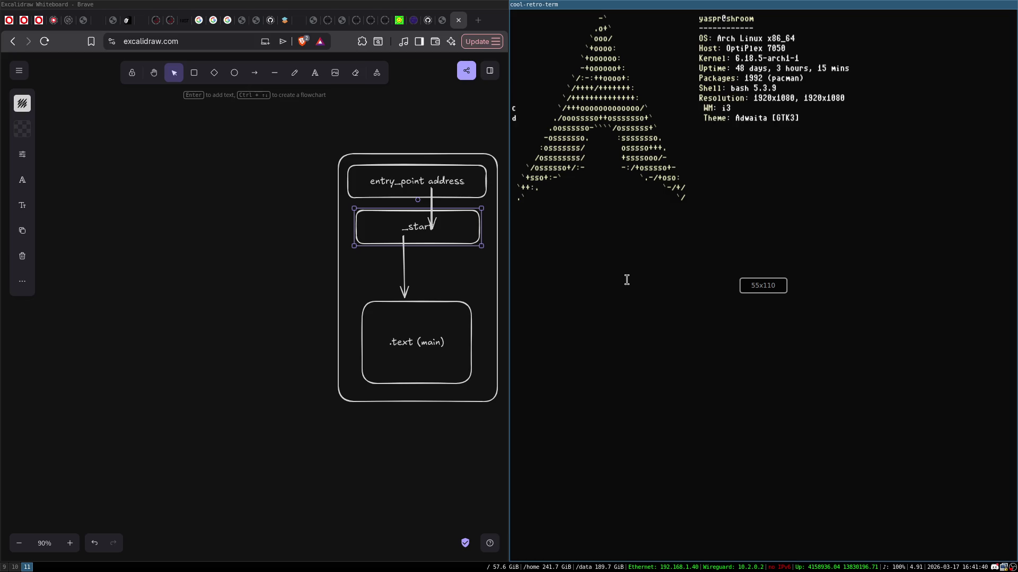
type("cd remote/shiva/")
key("Return")
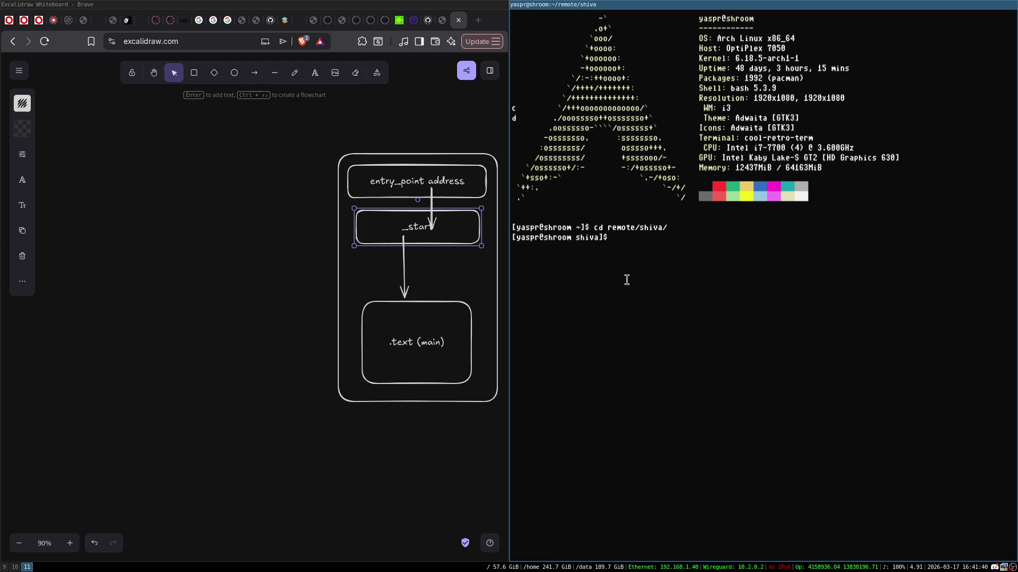
type("projects/")
key("Return")
type("d project3331/")
key("Return")
key("ctrl+l")
type("ls")
key("Return")
type("cd")
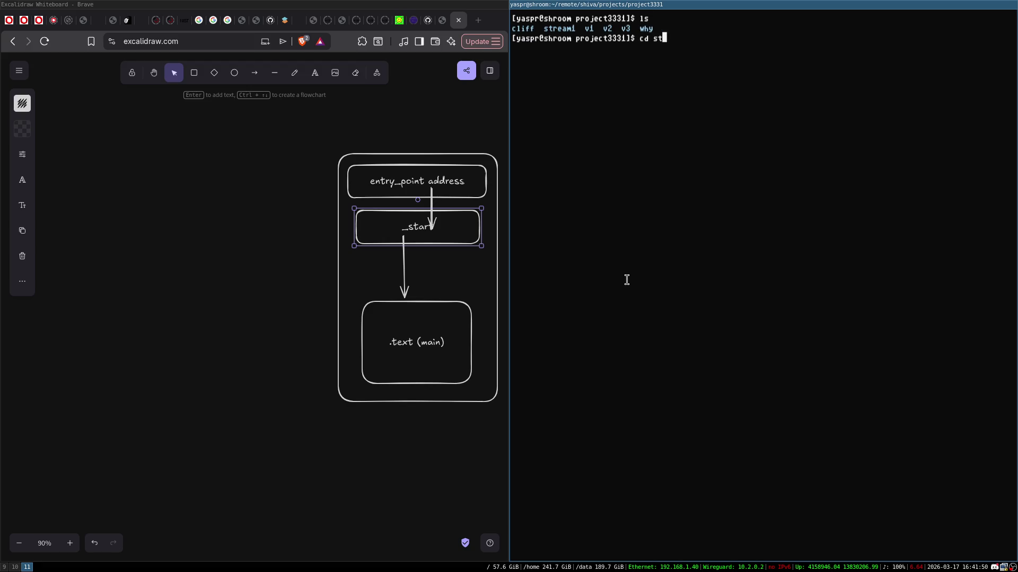
key("Tab")
key("Return")
- Move into lockpicker/tests/elf1 and list its test files
type("cd lockpicker/")
key("Tab")
key("Return")
type("cd tests/")
key("Tab")
key("Return")
type("ls")
key("Return")
type("cd elf")
type("1")
key("Return")
key("ctrl+l")
type("ls")
key("Return")
- Print test1's ELF header fullscreen with readelf -h, highlight entry point 0x1080, and begin an objdump command
type("readelf -h testi")
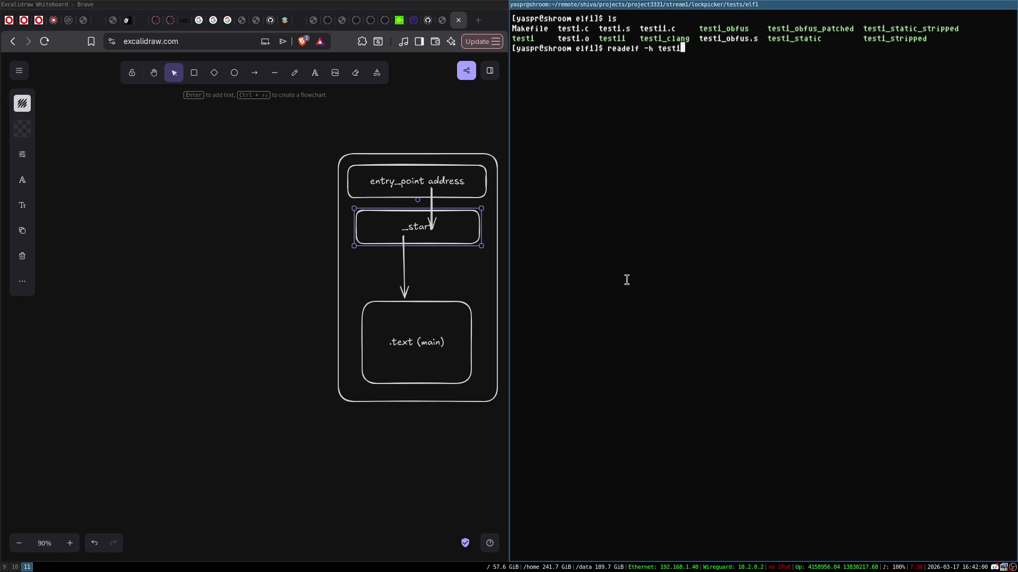
key("super+f")
key("Return")
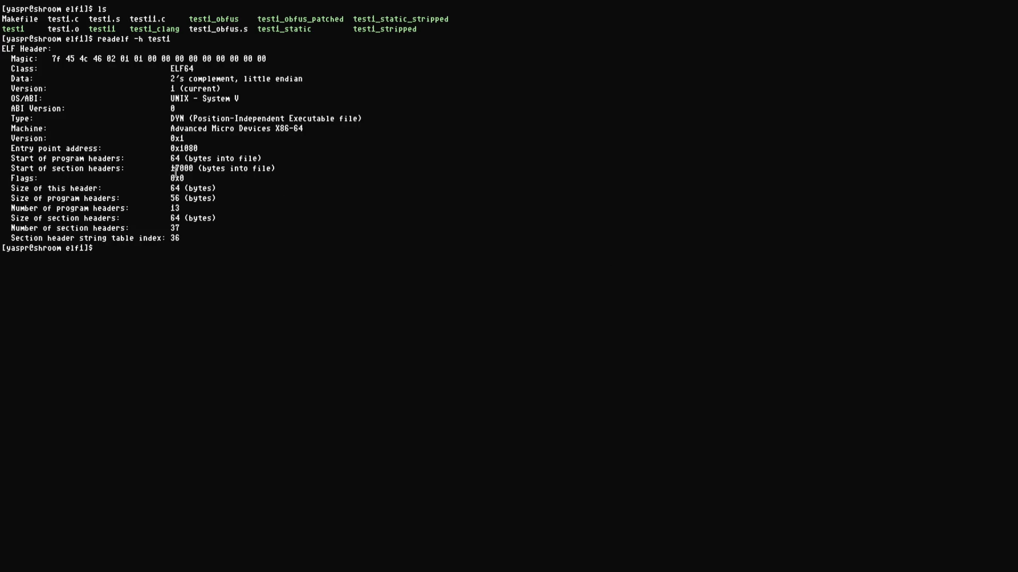
double_click(183, 148)
type("objdfu-d test1")
key("Left")
key("Left")
key("Left")
- Fix the command to objdump -d test1 | more, run it, and page down to _start
key("BackSpace")
key("BackSpace")
key("BackSpace")
key("Delete")
type("ump -d")
key("End")
type("| more")
key("Return")
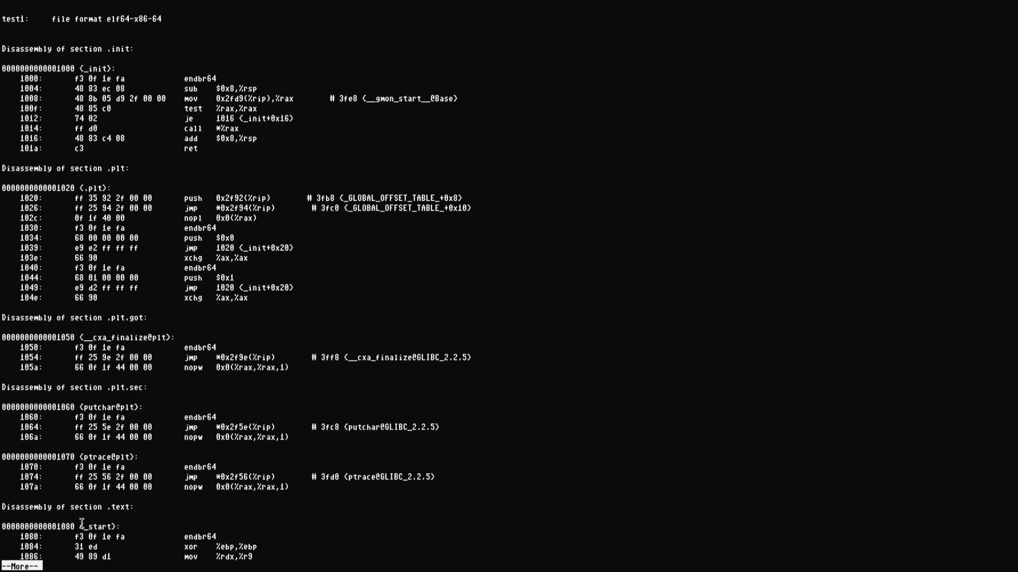
key("Return")
key("Return")
key("Return")
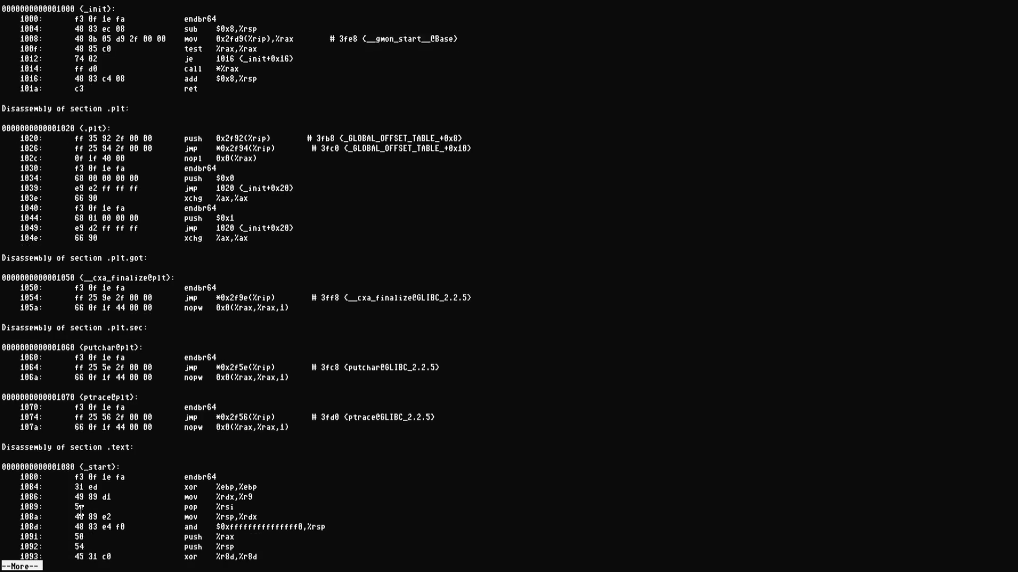
key("Return")
key("Return")
key("Return")
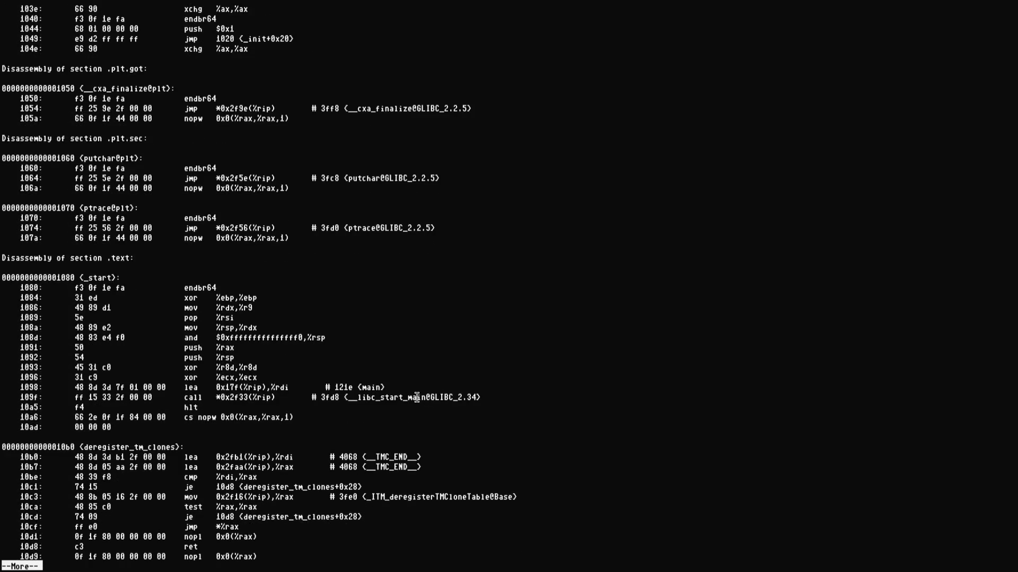
- Highlight the 109f call to __libc_start_main and main's address 121e loaded into %rdi
double_click(416, 397)
left_click(414, 400)
triple_click(412, 398)
left_click(369, 394)
double_click(350, 397)
left_click(367, 387)
double_click(342, 387)
left_click(341, 388)
double_click(280, 387)
left_click(281, 387)
double_click(424, 398)
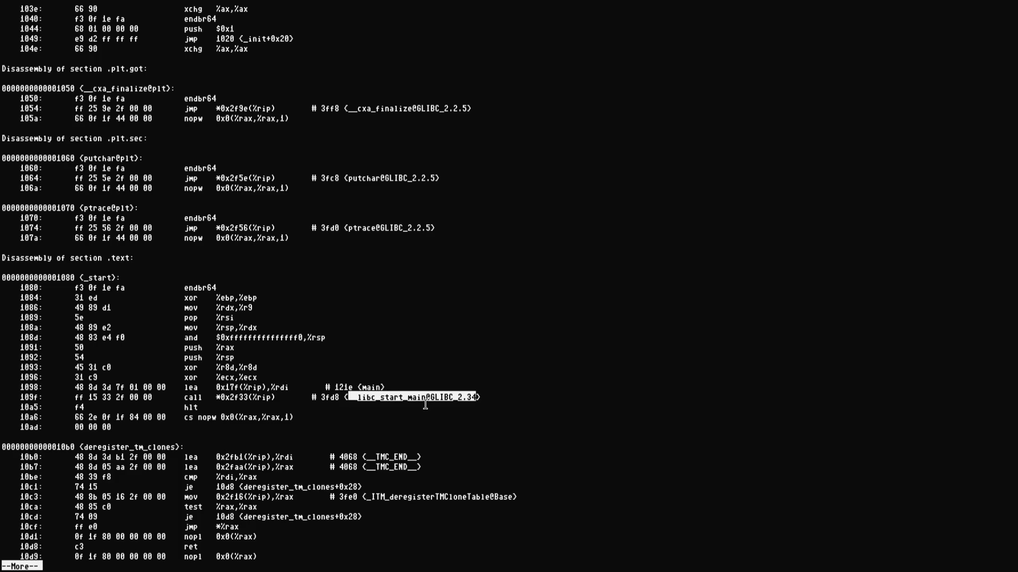
left_click(285, 388)
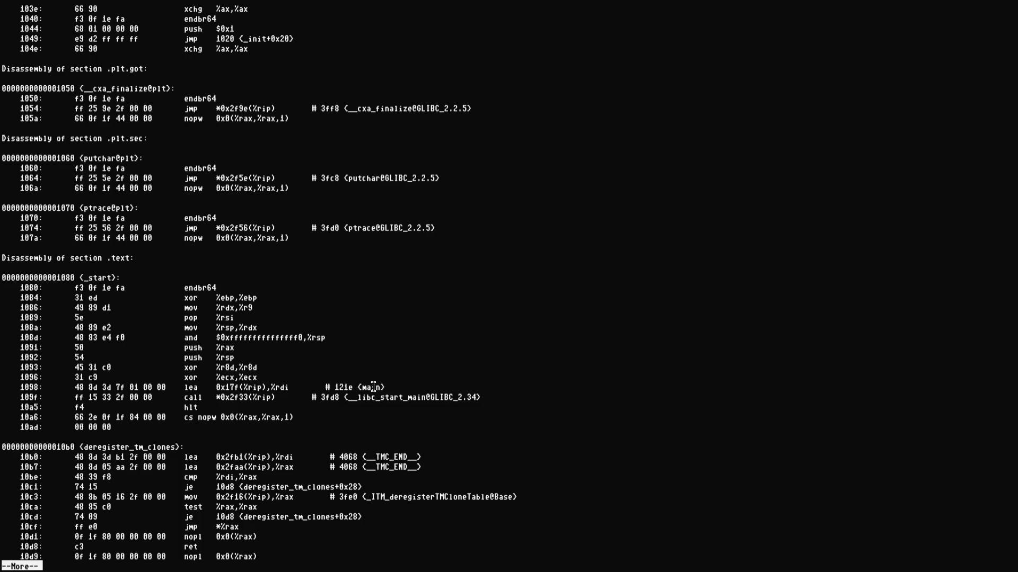
key("Return")
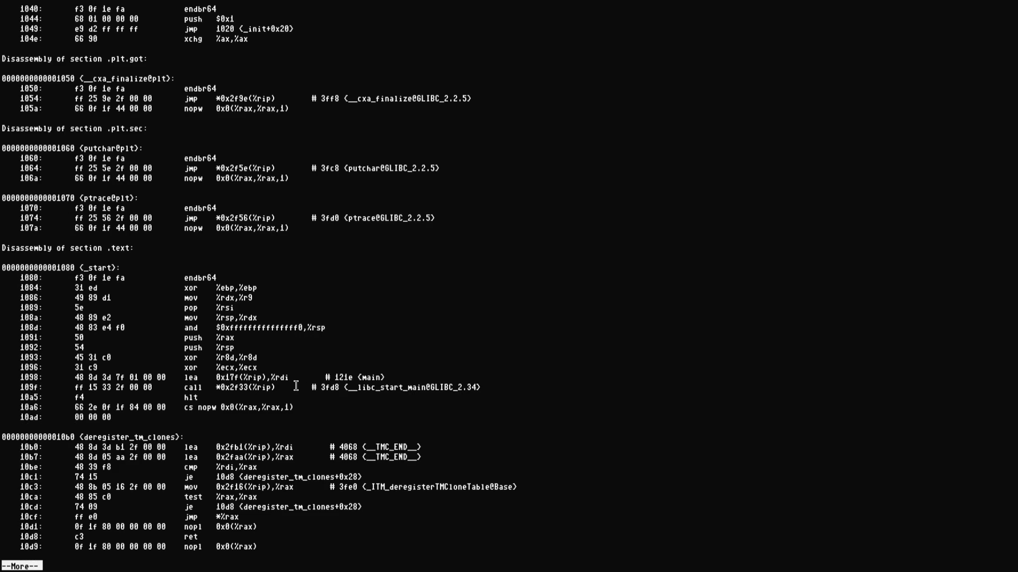
scroll(295, 385, "down", 15)
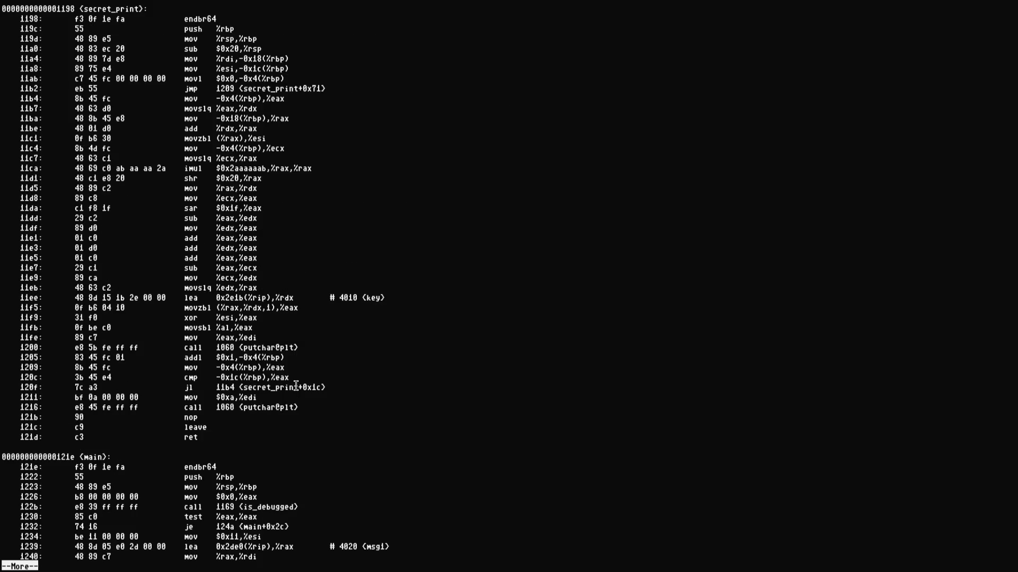
- Highlight the main label, then revisit line 109f's __libc_start_main call and the following hlt
double_click(93, 457)
left_click(63, 458)
scroll(370, 220, "up", 12)
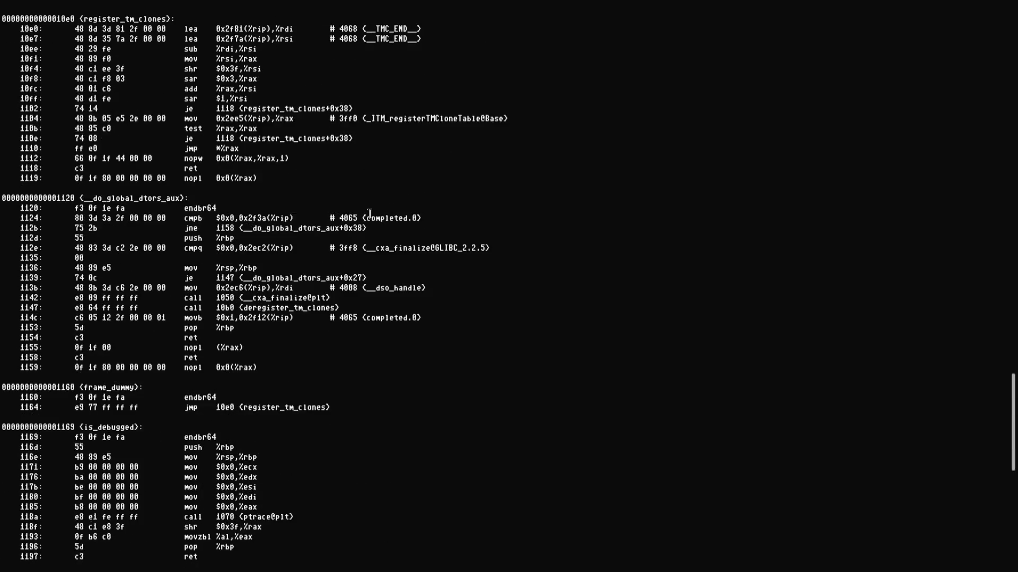
scroll(352, 391, "up", 13)
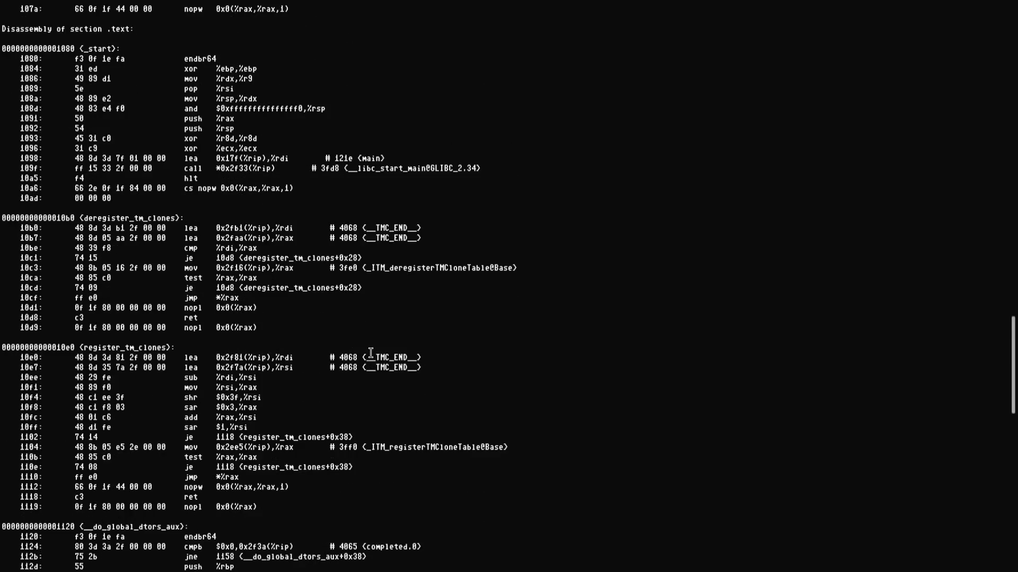
double_click(391, 348)
left_click(421, 349)
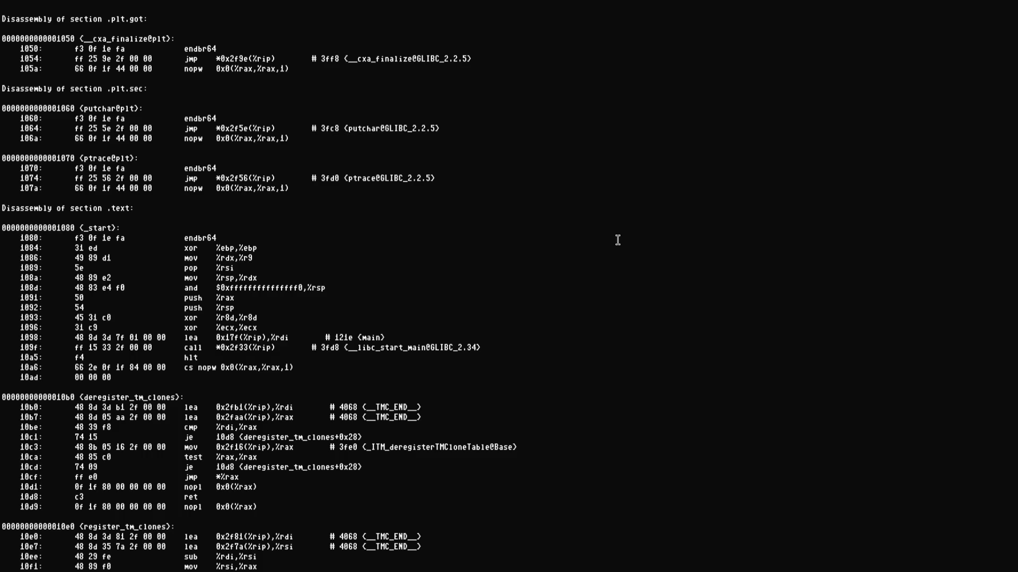
triple_click(350, 347)
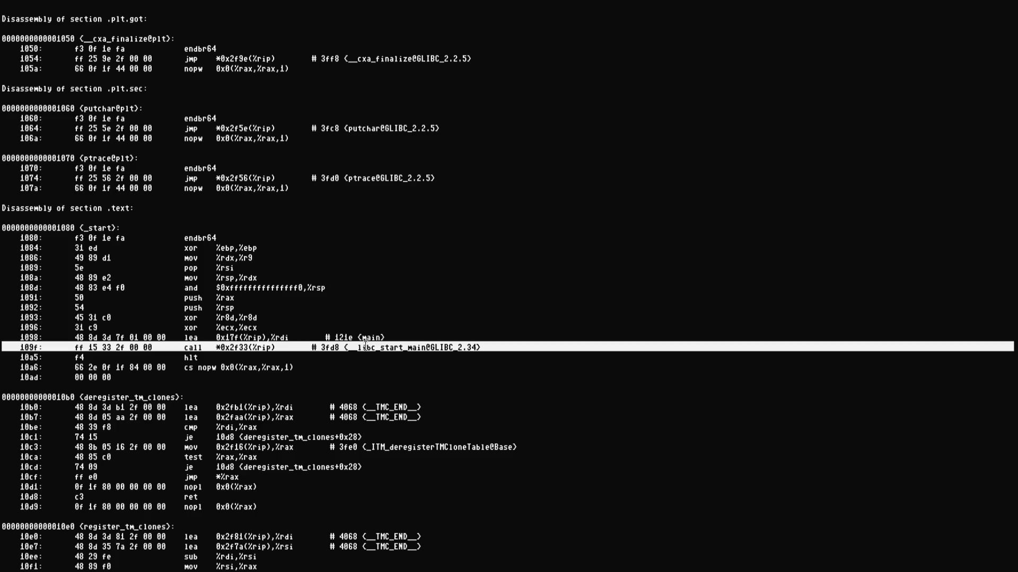
left_click(365, 345)
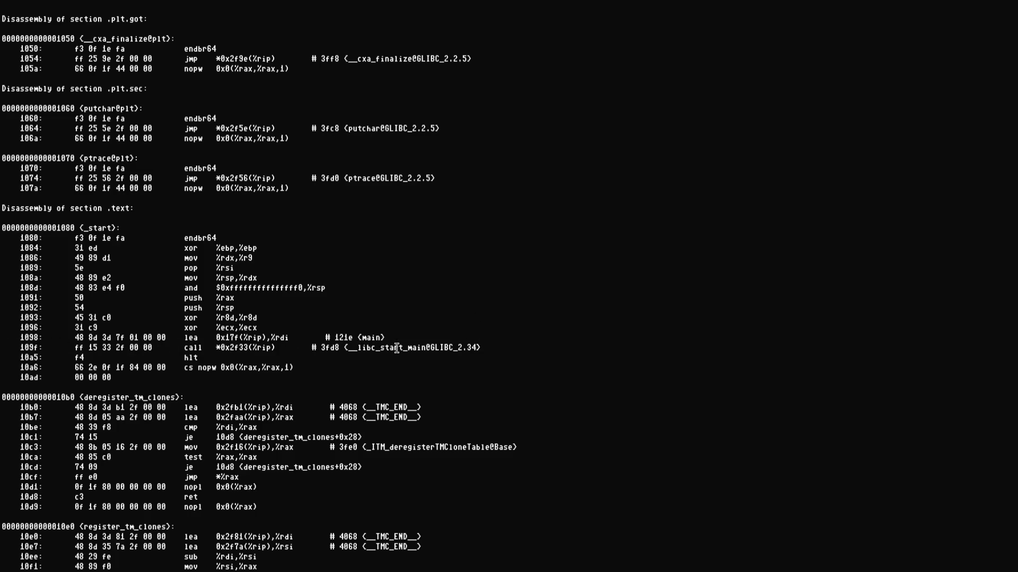
double_click(197, 351)
double_click(191, 358)
left_click(208, 357)
- Scroll onward through the disassembly and let the pager run to the end
scroll(207, 357, "down", 13)
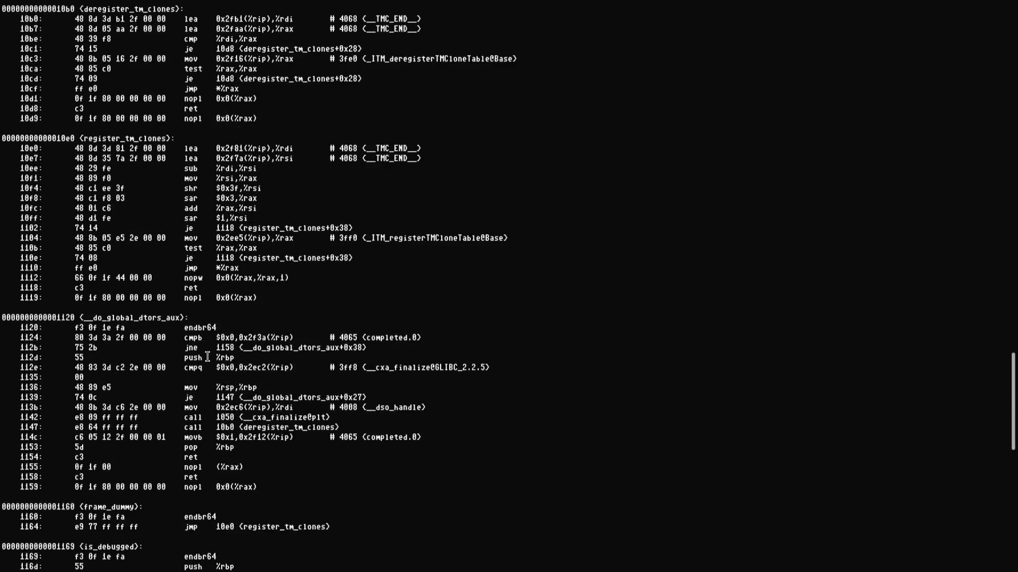
scroll(207, 357, "down", 19)
scroll(207, 356, "up", 7)
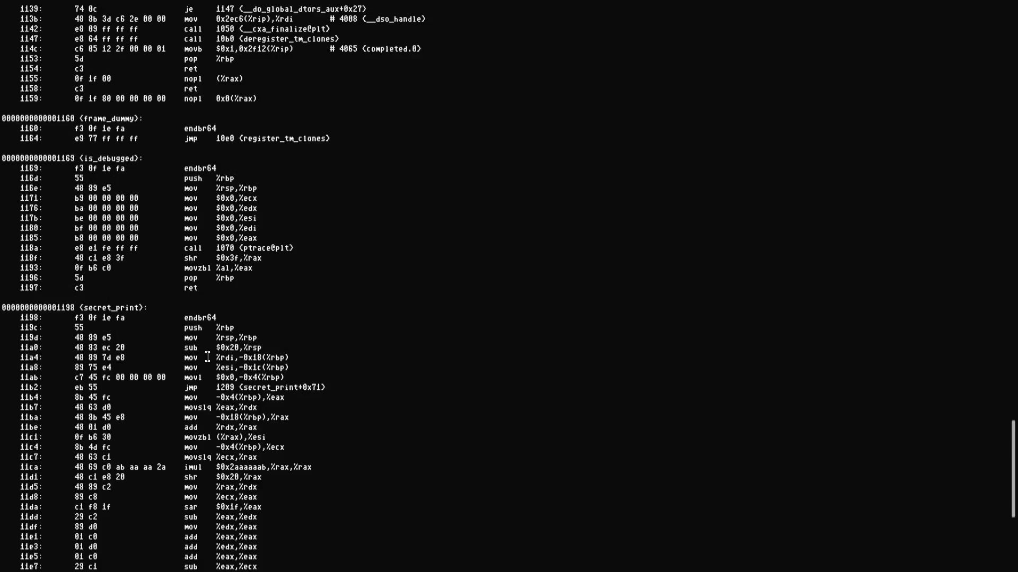
scroll(212, 343, "down", 11)
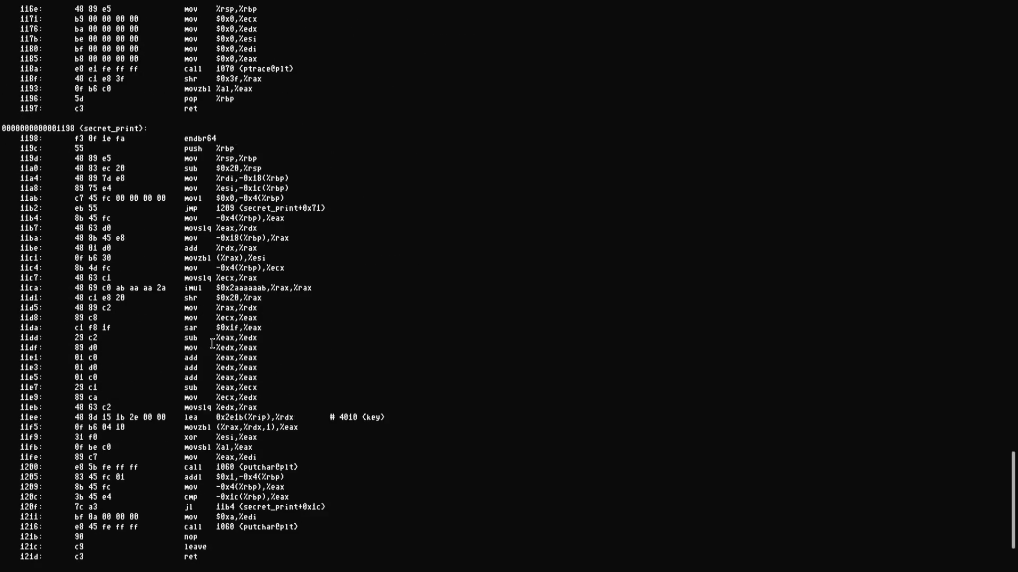
key("Return")
key("Return")
key("Return")
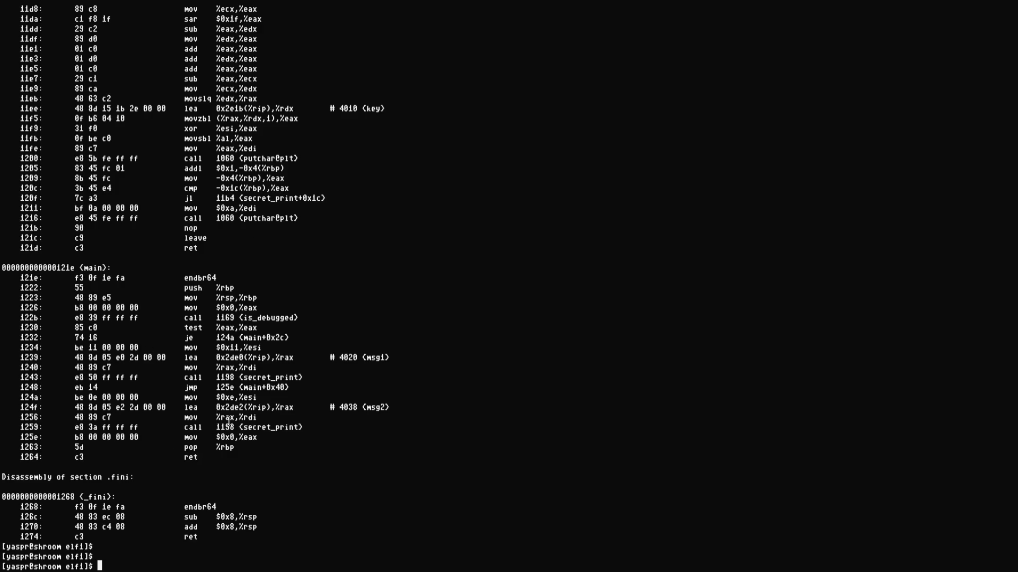
- Scroll back to _start's 109f __libc_start_main call and hlt, then recall readelf -h test1 at the prompt
scroll(257, 384, "up", 20)
scroll(257, 383, "up", 5)
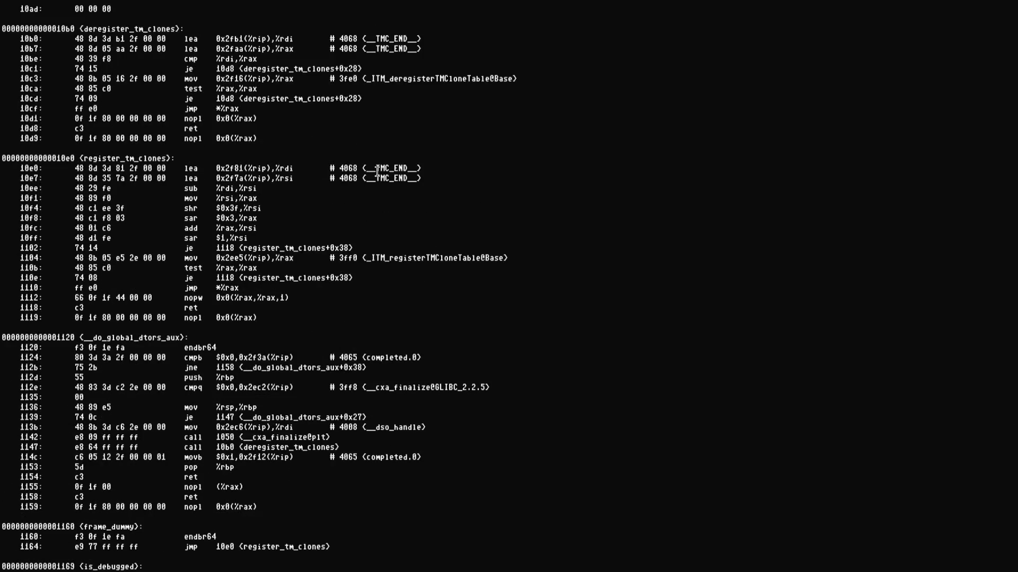
scroll(377, 172, "up", 10)
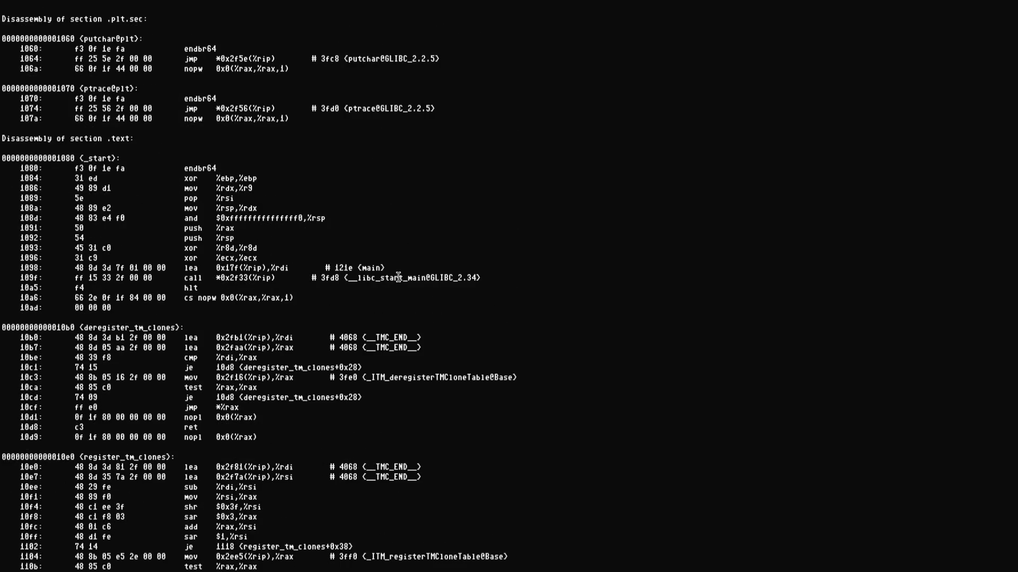
triple_click(406, 276)
left_click(183, 278)
double_click(381, 279)
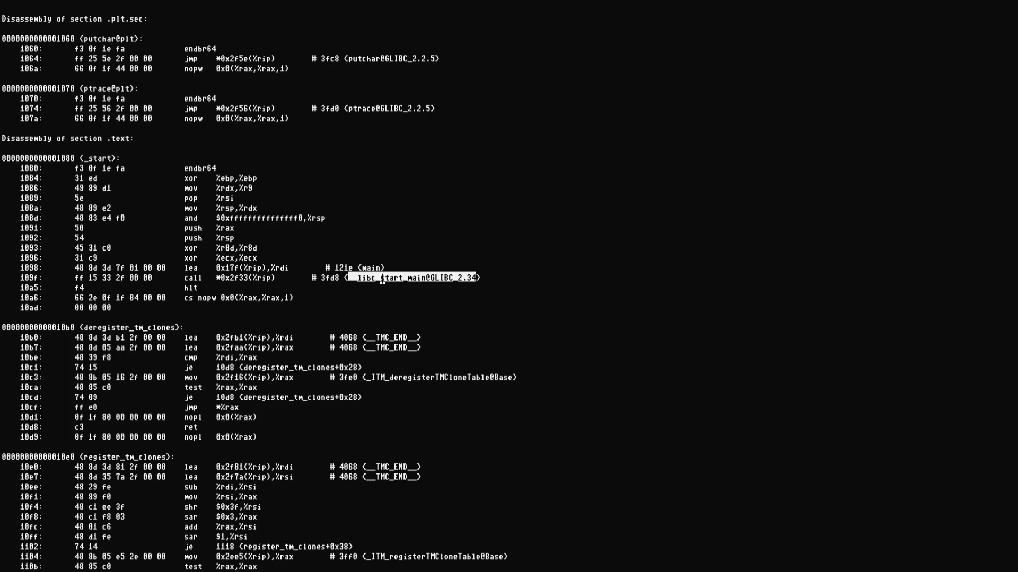
left_click(413, 281)
double_click(189, 290)
left_click(204, 290)
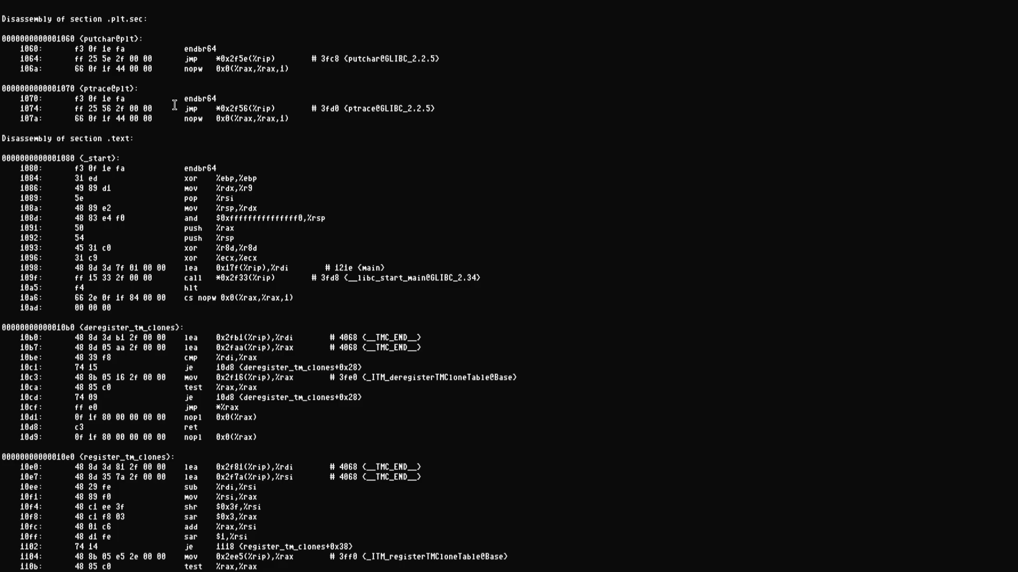
key("Return")
key("Up")
key("Up")
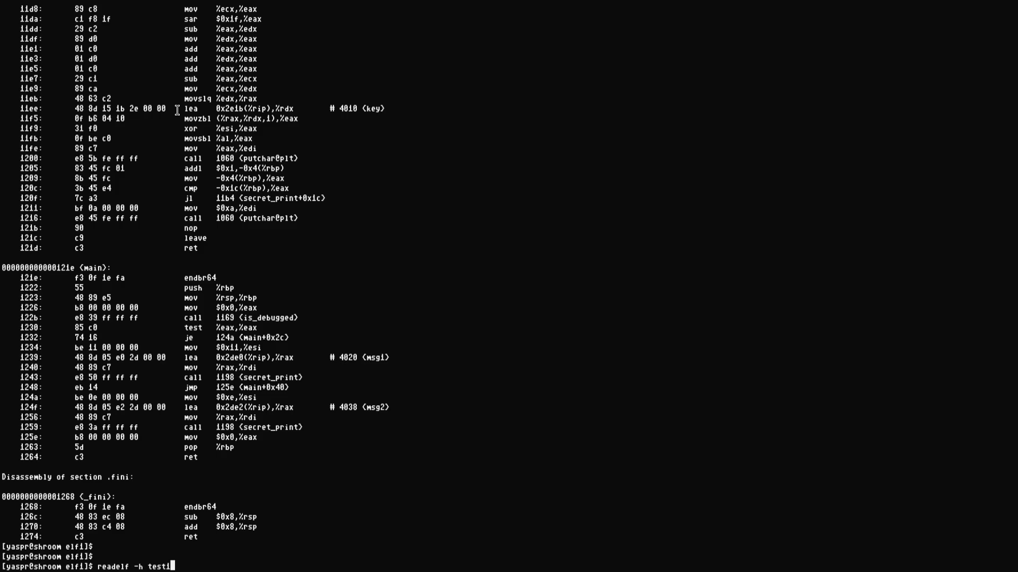
- Rerun readelf -h test1 and highlight the header fields and entry point 0x1080
key("Return")
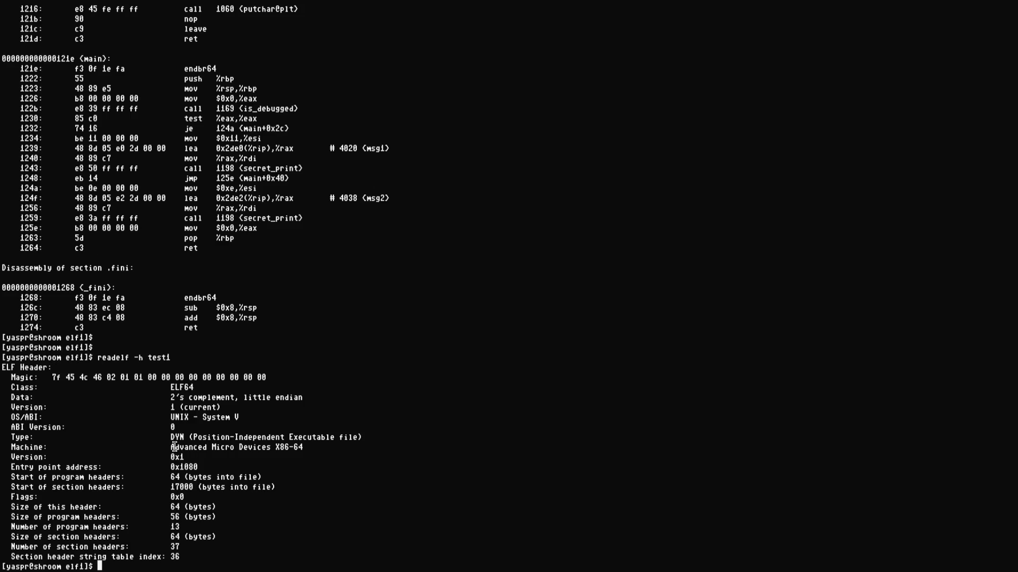
double_click(183, 468)
left_click_drag(12, 379, 180, 546)
left_click(183, 477)
double_click(188, 467)
- Try fg, rerun readelf -h test1, then rerun objdump -d test1 | more
type("fg")
key("Return")
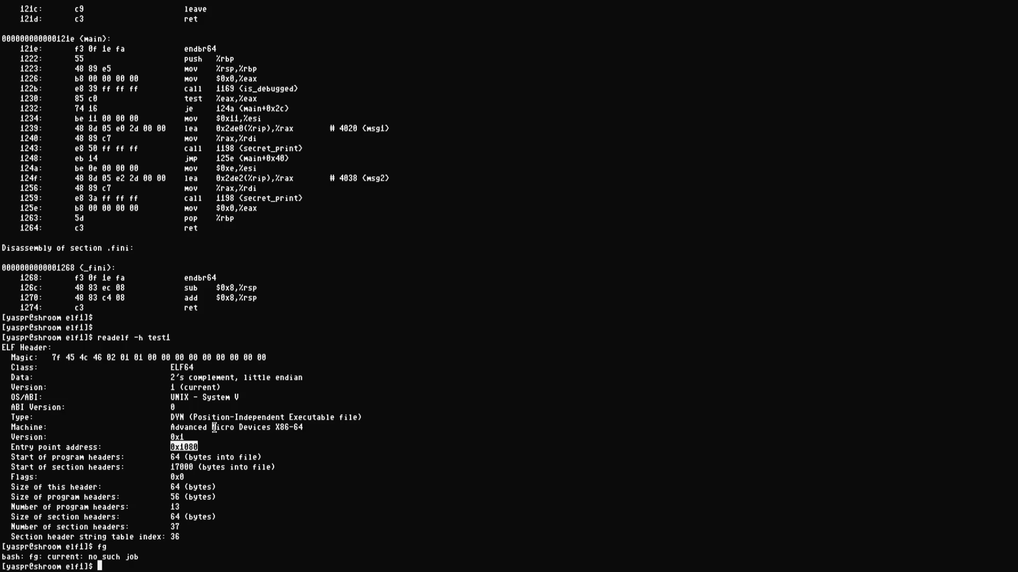
key("Up")
key("Up")
key("Return")
key("Up")
key("Up")
key("Up")
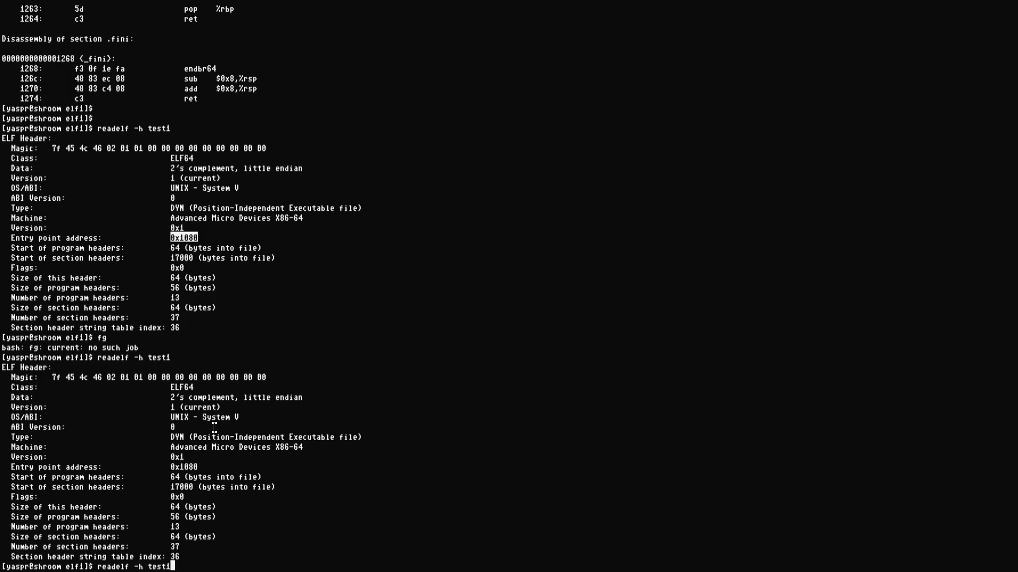
key("Return")
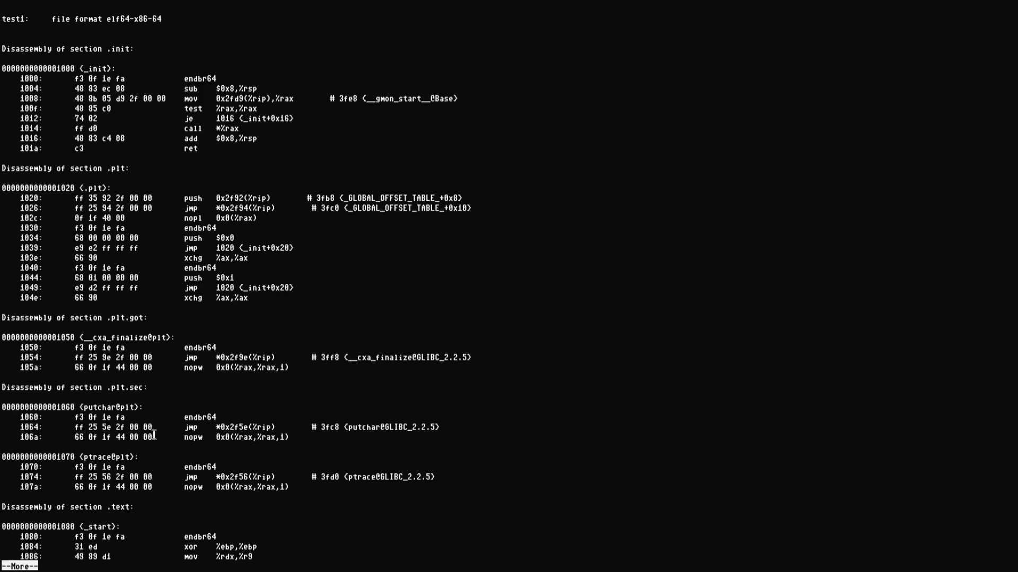
- Page test1's disassembly to the end, scroll back up to is_debugged, and tile the terminal beside the diagram
key("space")
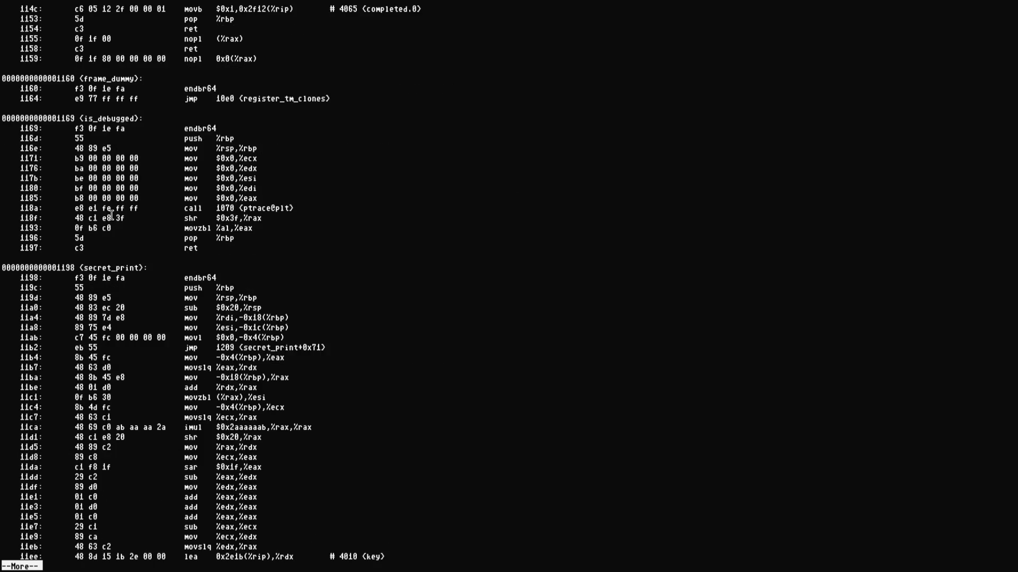
key("space")
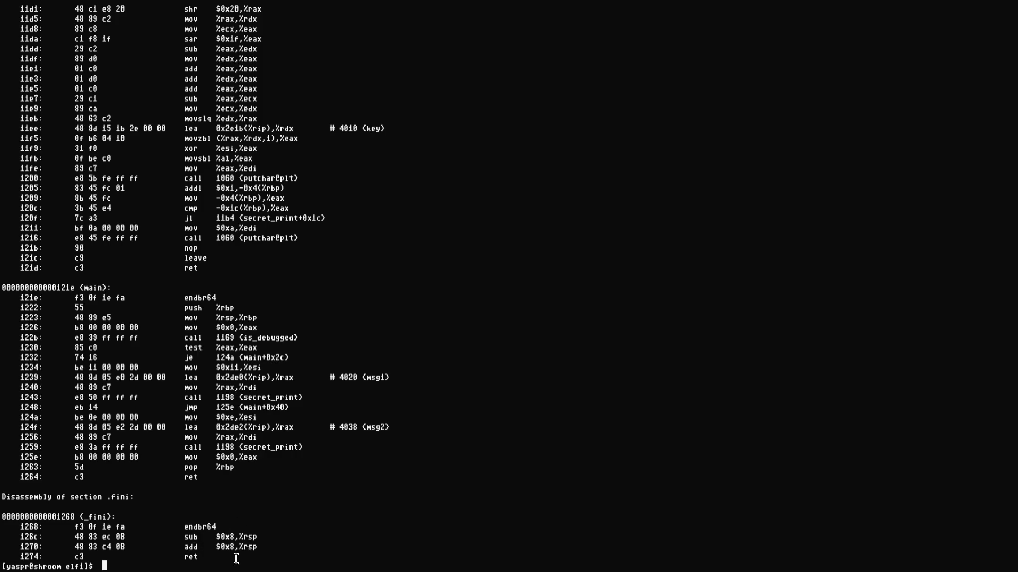
scroll(207, 547, "up", 20)
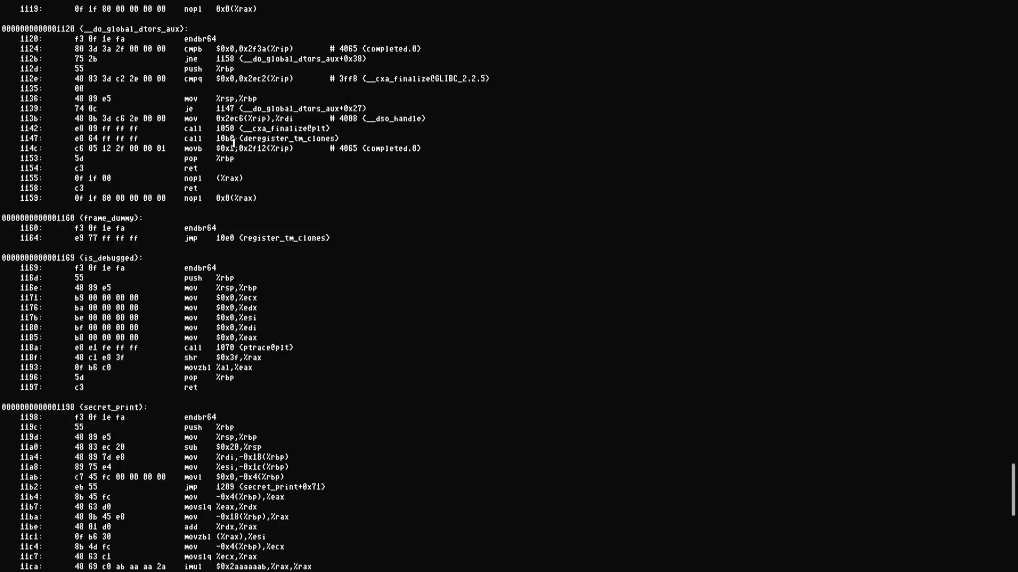
key("super+f")
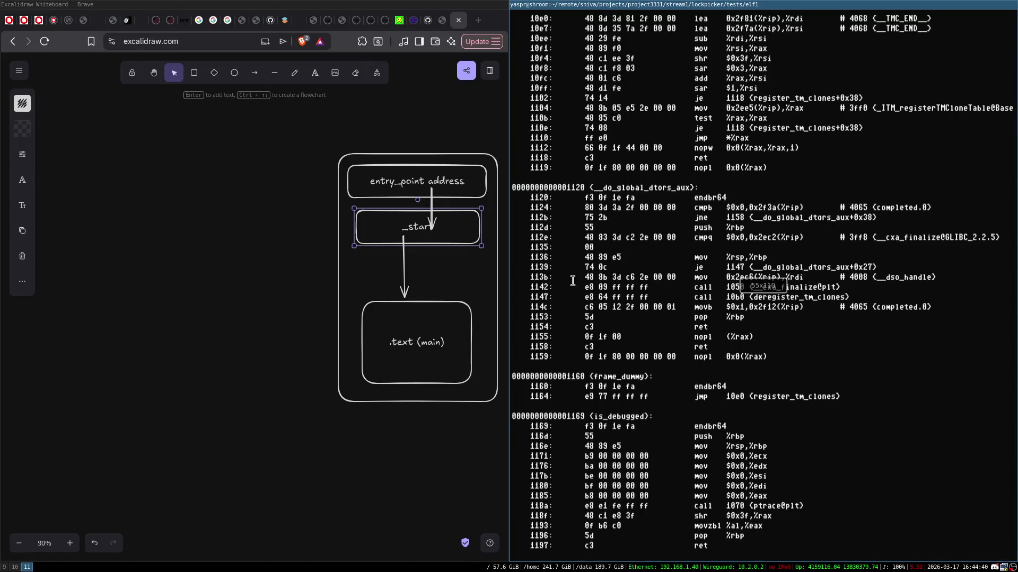
- Shift the diagram left and paste a duplicate of it to the right
key("super+f")
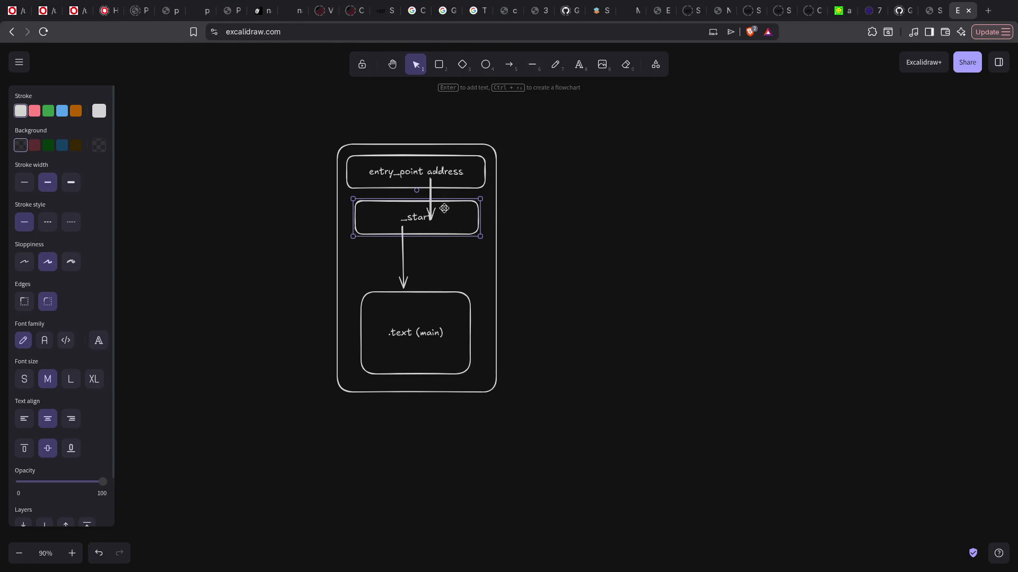
left_click_drag(323, 106, 487, 352)
mouse_move(478, 302)
left_mouse_down()
mouse_move(450, 287)
mouse_move(301, 271)
mouse_move(308, 295)
left_mouse_up()
left_click(429, 191)
mouse_move(147, 94)
left_mouse_down()
mouse_move(387, 460)
mouse_move(539, 254)
left_mouse_up()
key("ctrl+c")
key("ctrl+v")
left_click(683, 204)
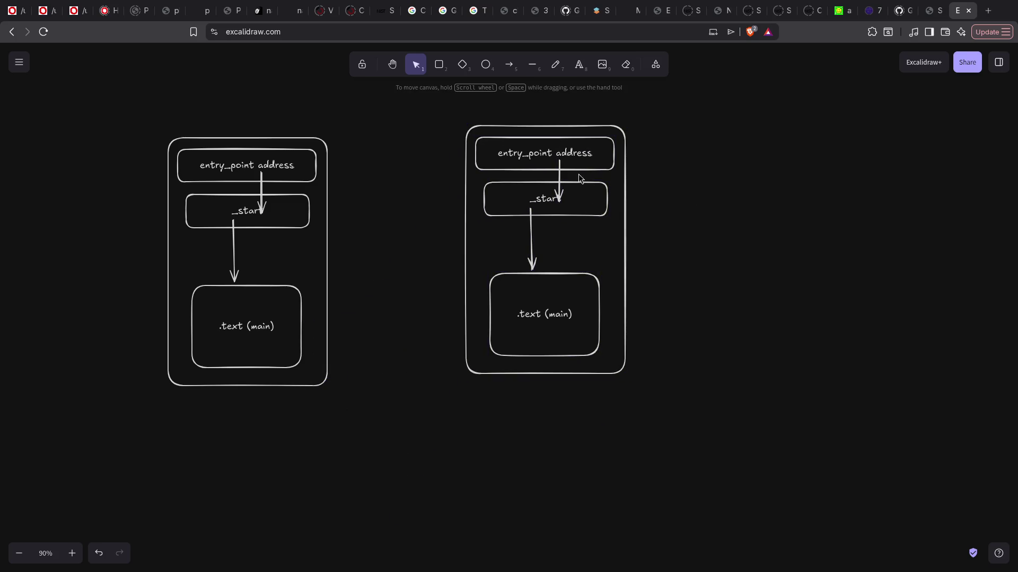
- In the copy, delete the entry_point-to-_start arrow, stretch the outer box down, and end the _start arrow at .text (main)
left_click(558, 175)
key("Delete")
left_click(553, 373)
left_click_drag(553, 374, 553, 477)
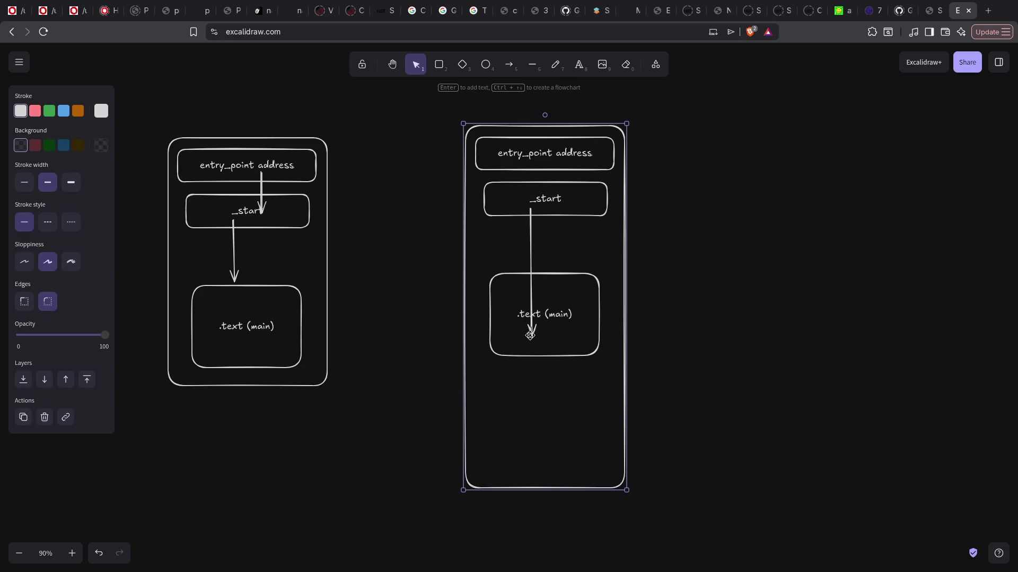
left_click(530, 335)
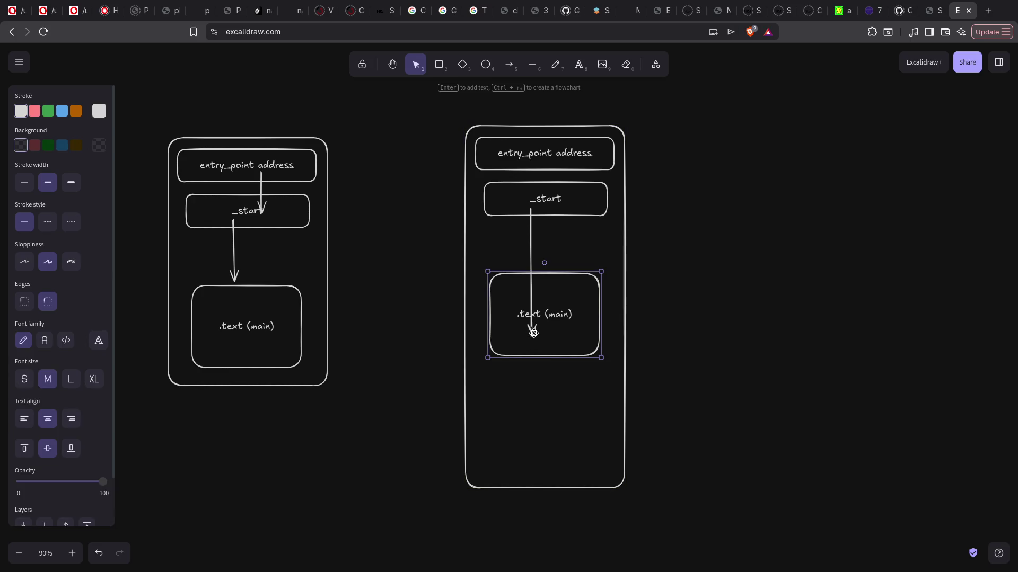
left_click(530, 248)
left_click_drag(532, 334, 535, 289)
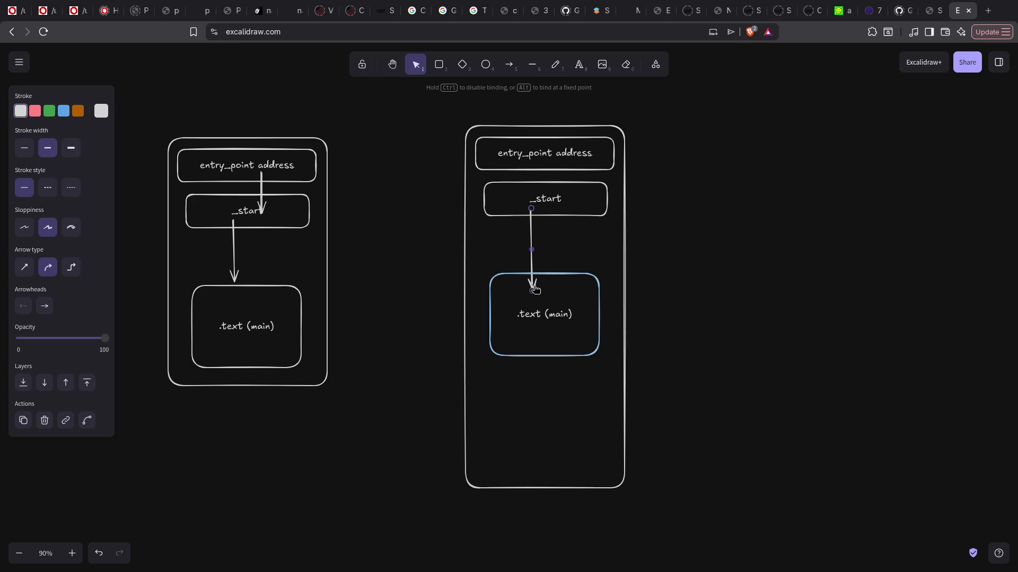
left_click(631, 248)
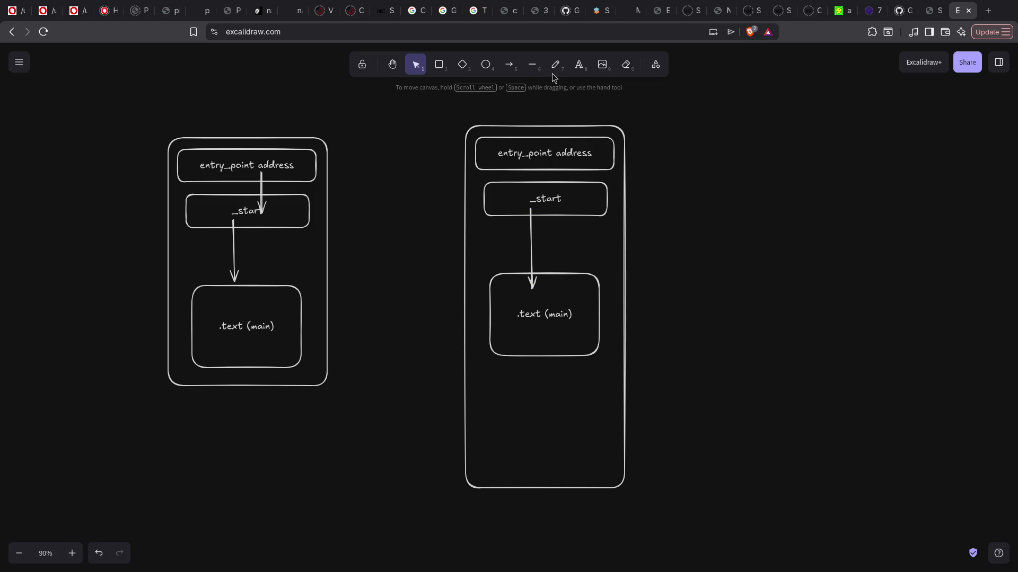
- Draw a small box at the bottom of the right copy and make it and the entry_point address box red
left_click(438, 64)
left_click_drag(494, 406, 586, 469)
left_click(35, 111)
left_click(489, 152)
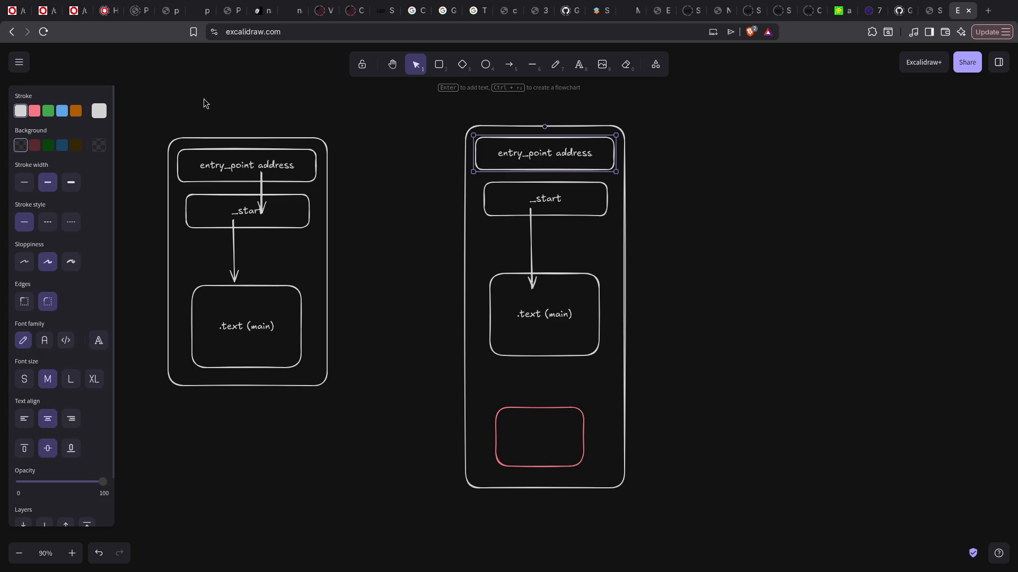
left_click(35, 111)
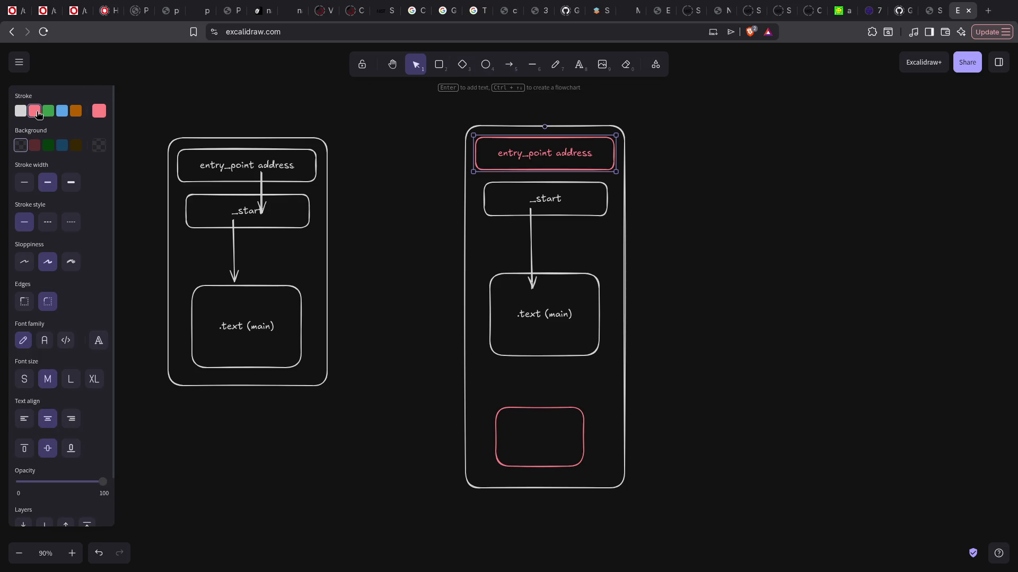
- Add two curved red arrows: entry_point address down to the red box, and the box back up to _start
left_click(509, 64)
mouse_move(484, 157)
left_mouse_down()
mouse_move(469, 446)
mouse_move(511, 449)
left_mouse_up()
left_click_drag(498, 302, 417, 299)
left_click(512, 67)
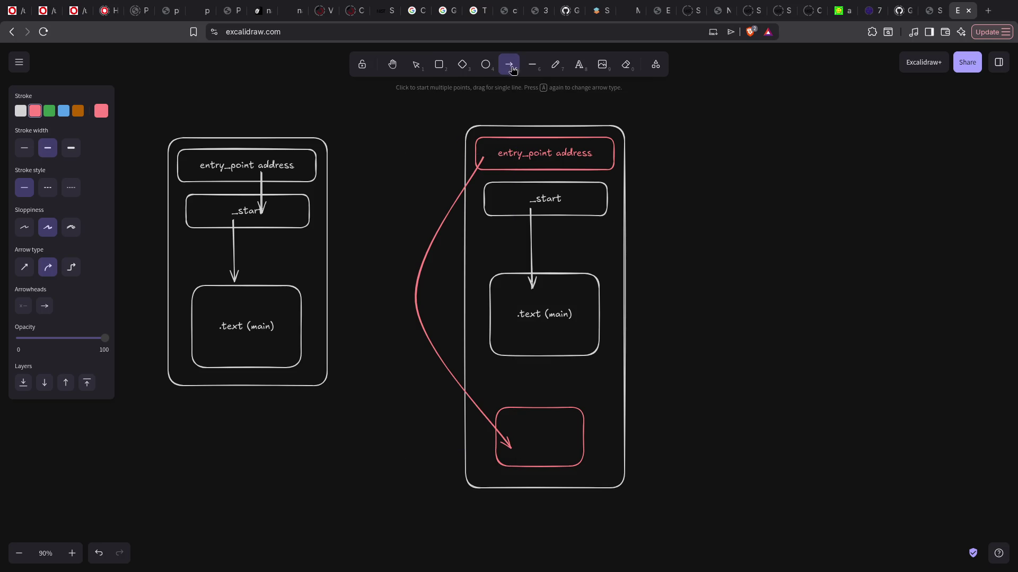
mouse_move(571, 413)
left_mouse_down()
mouse_move(597, 266)
mouse_move(595, 205)
left_mouse_up()
left_click_drag(583, 310, 636, 318)
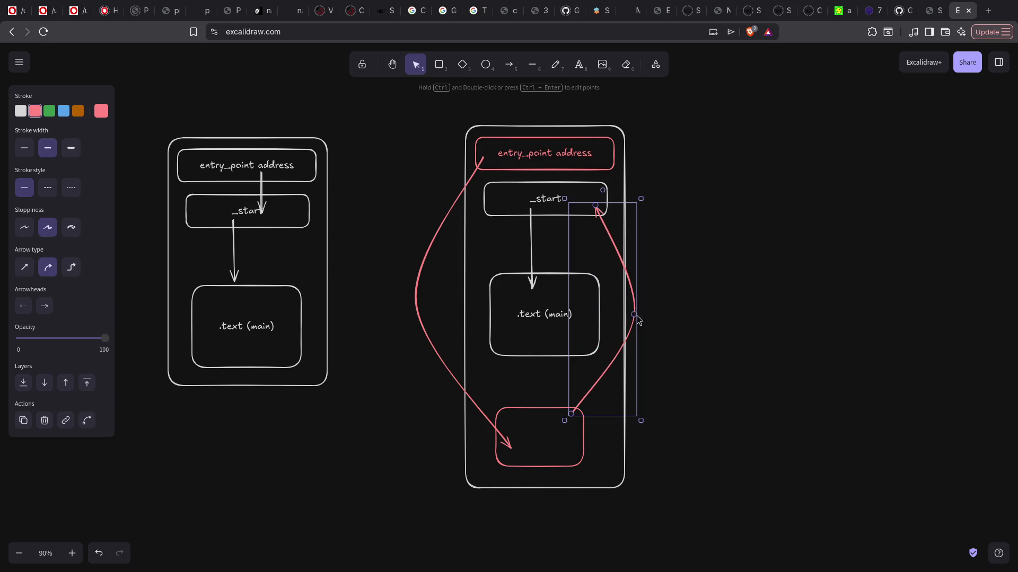
left_click(741, 329)
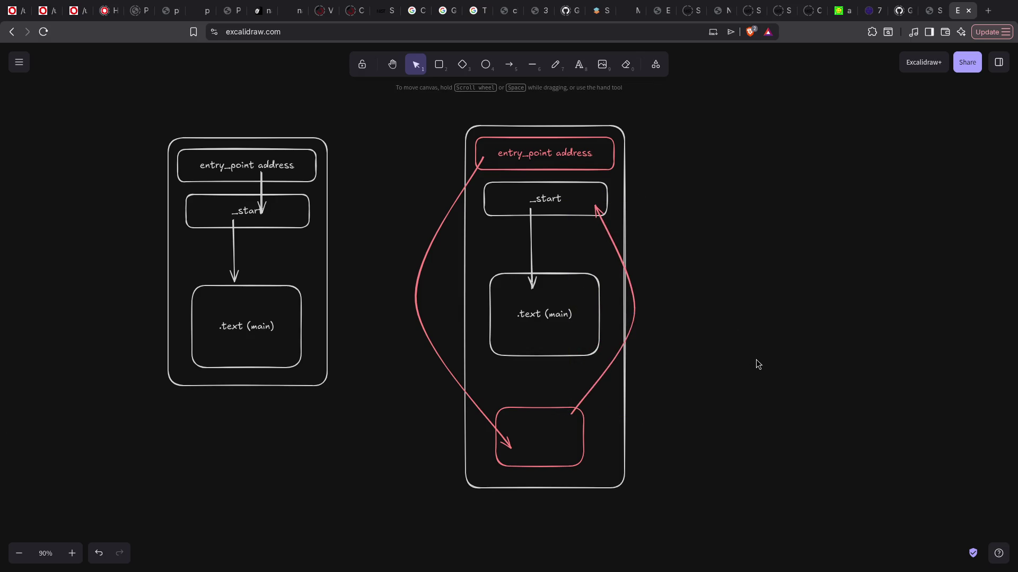
- Inspect the lower red box and the left diagram's .text (main) box by selecting them
left_click(540, 415)
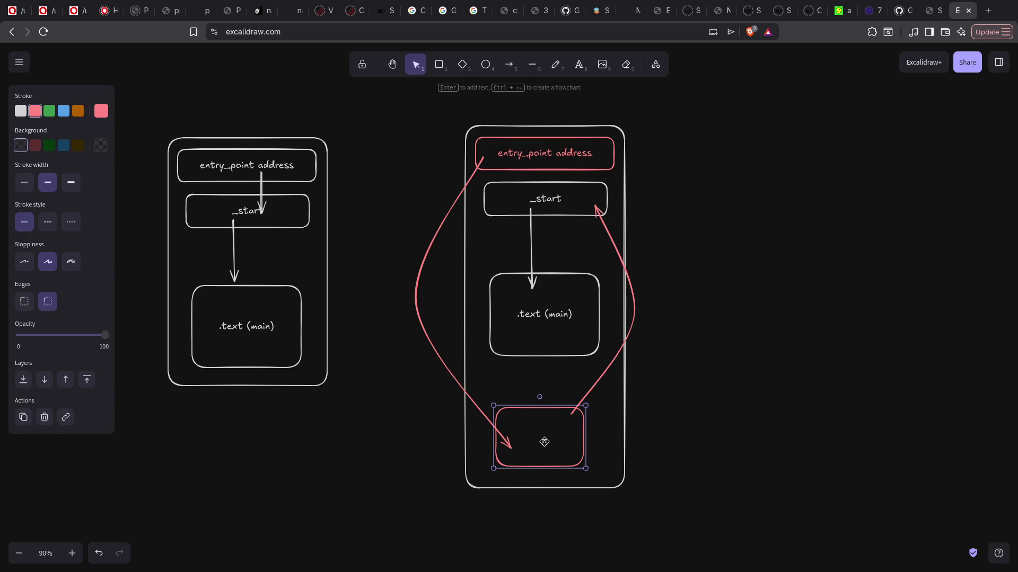
left_click(527, 427)
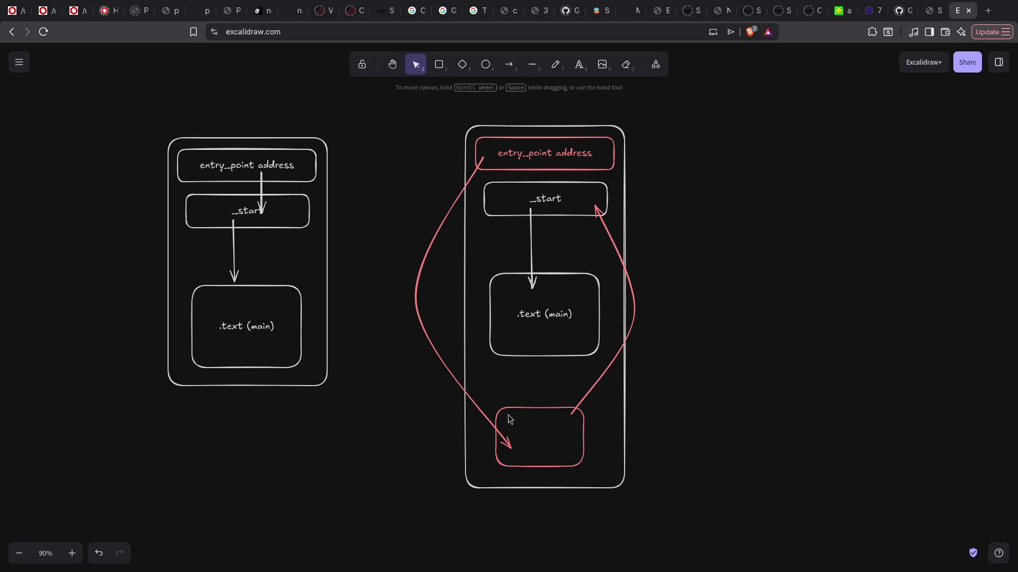
left_click(539, 410)
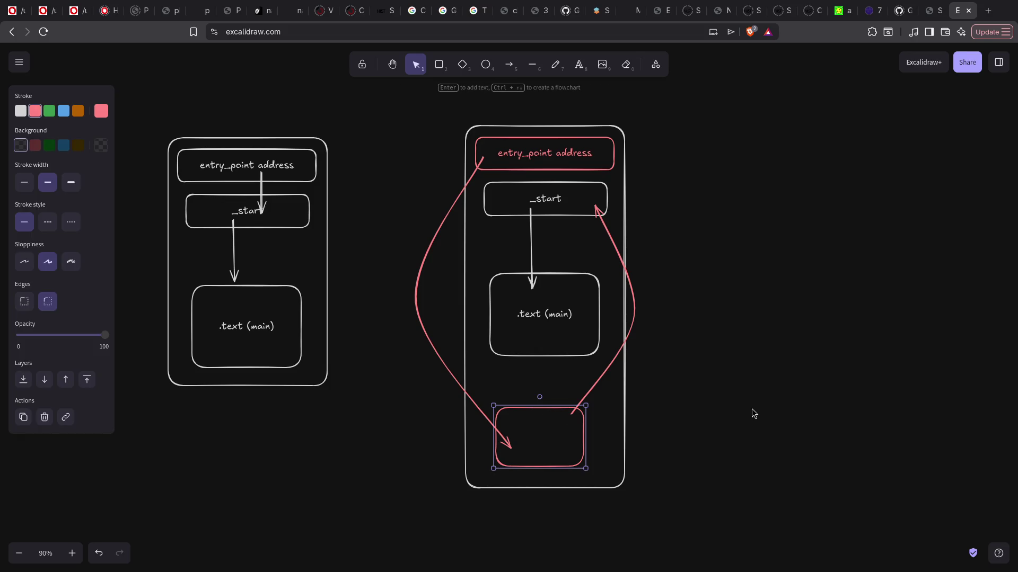
left_click(763, 451)
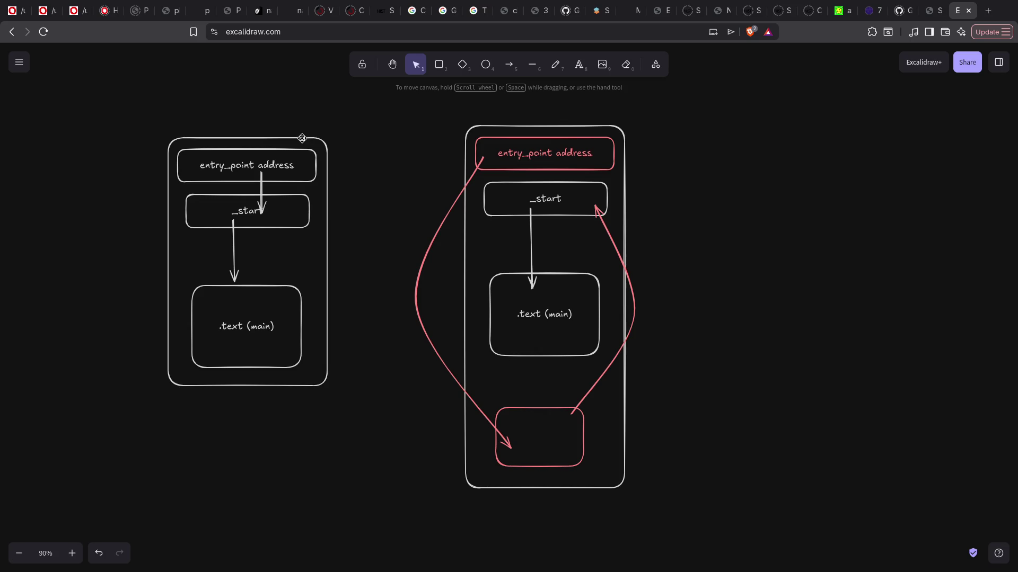
left_click(268, 310)
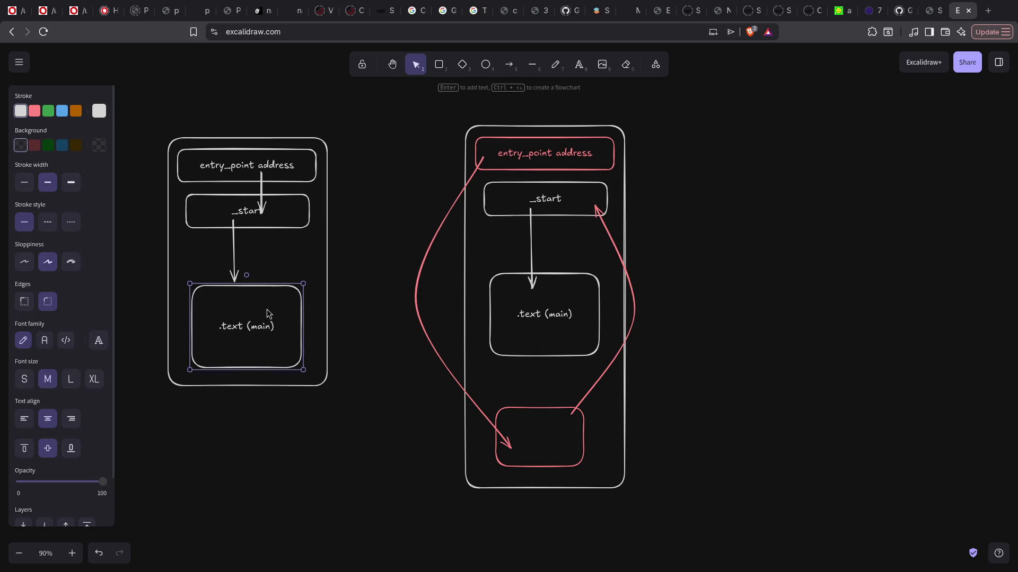
left_click(291, 419)
left_click(256, 342)
left_click(151, 222)
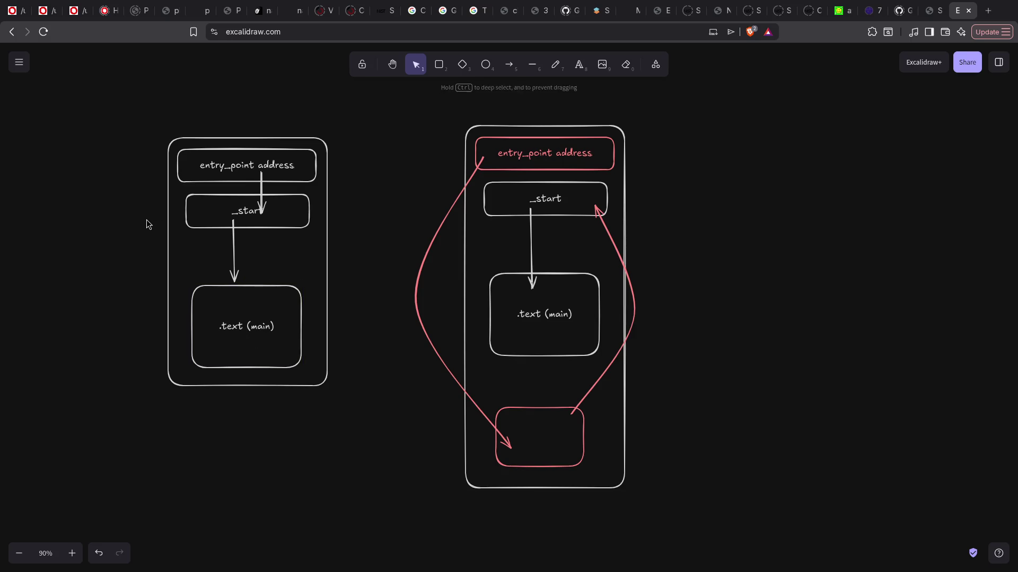
- Delete the separate red box and stretch the copy's .text (main) box much taller
left_click(553, 414)
key("Delete")
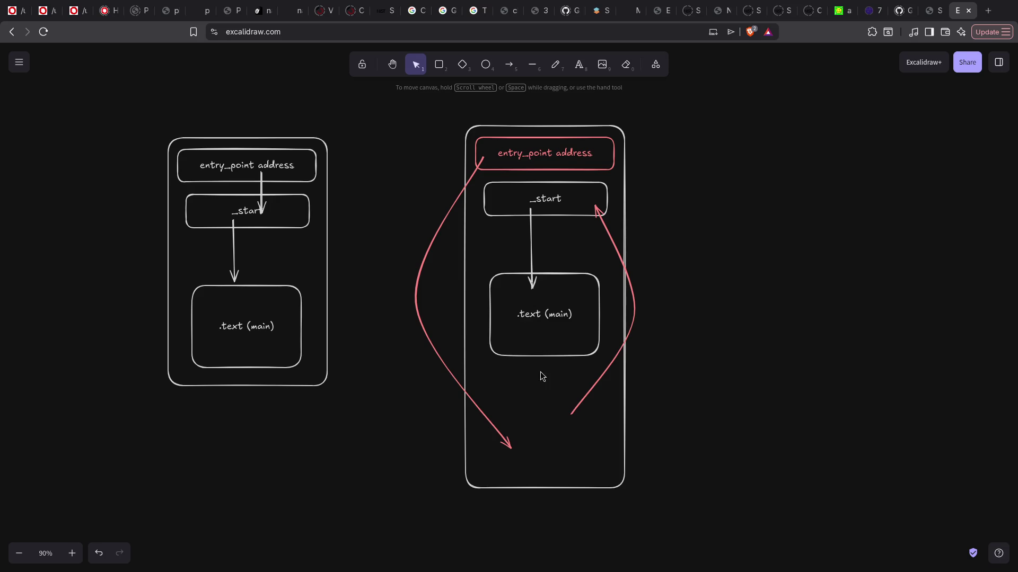
left_click_drag(539, 357, 544, 466)
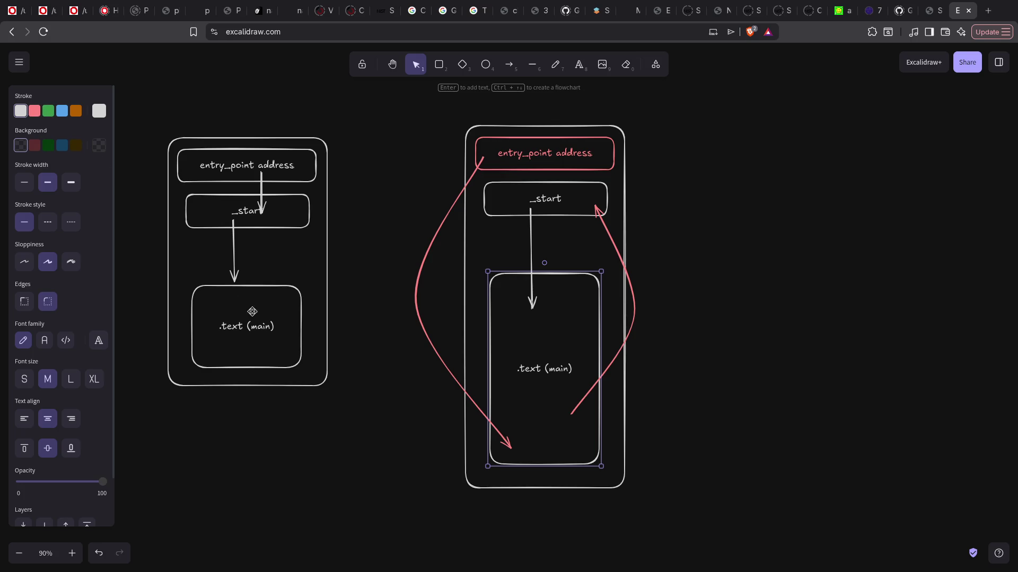
- Duplicate the red entry_point box, shrink it inside .text (main) and label it 'code cave'
left_click(513, 145)
key("ctrl+c")
key("ctrl+v")
left_click_drag(513, 144, 551, 378)
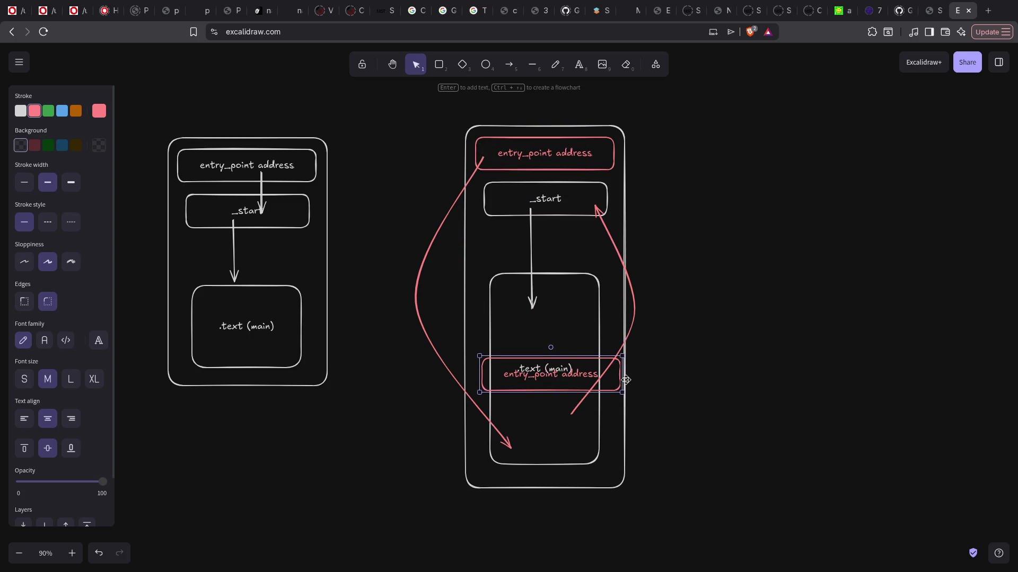
mouse_move(623, 375)
left_mouse_down()
mouse_move(517, 375)
mouse_move(538, 374)
mouse_move(549, 439)
left_mouse_up()
double_click(542, 438)
key("BackSpace")
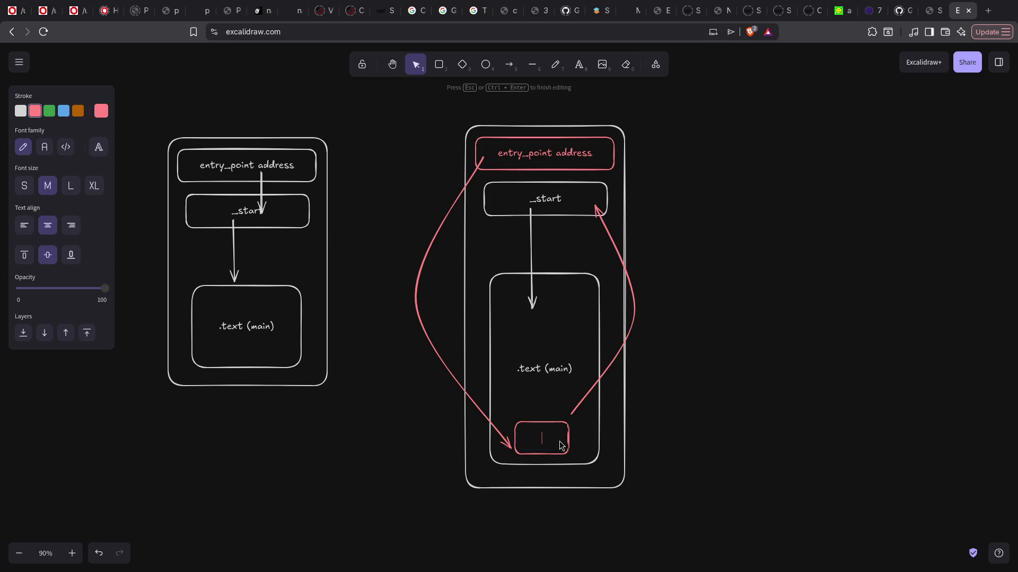
type("code cave")
left_click(657, 408)
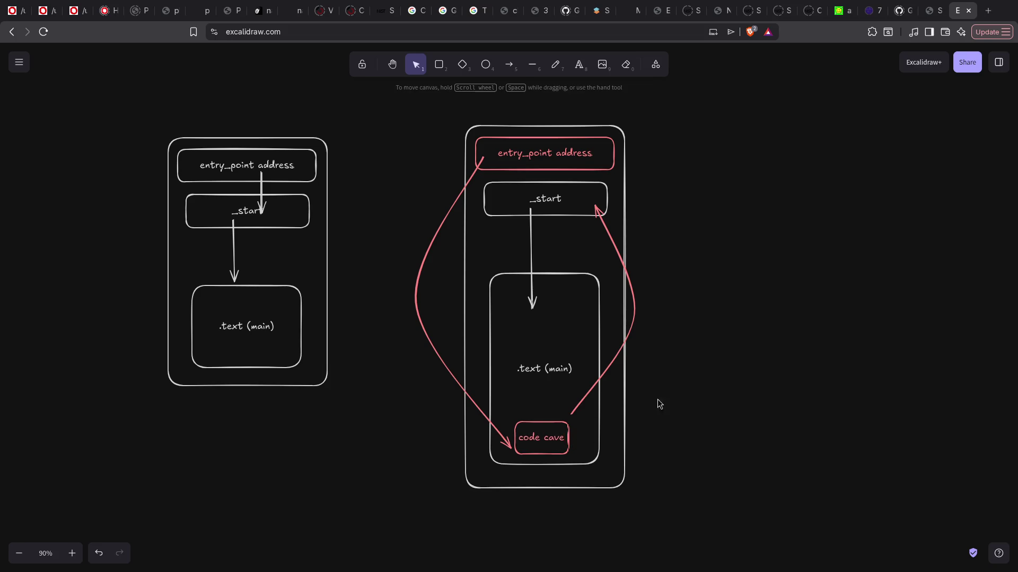
- Check the code cave, entry_point address and _start boxes by selecting each in turn
left_click(542, 432)
left_click(550, 139)
left_click(541, 431)
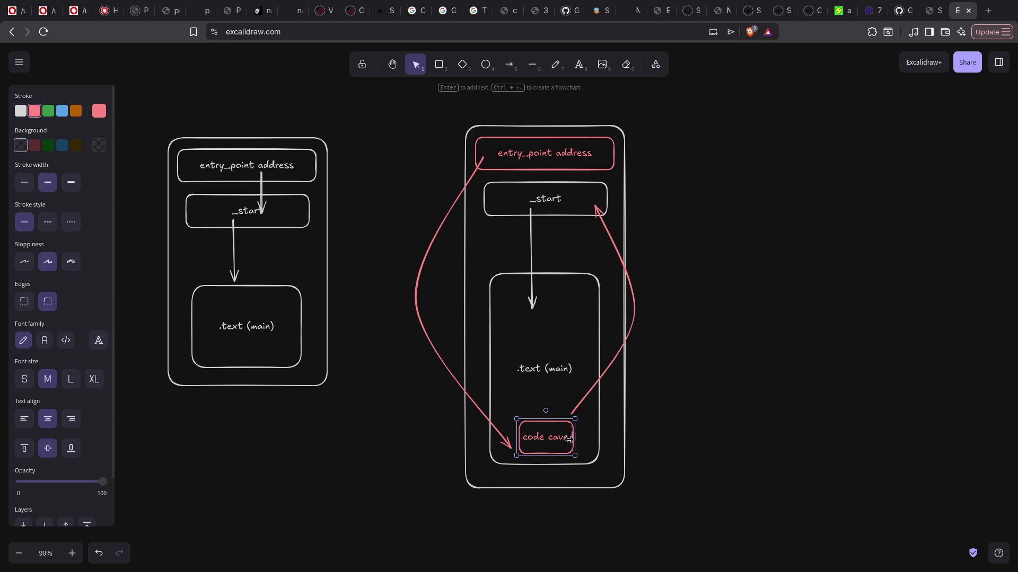
left_click(593, 199)
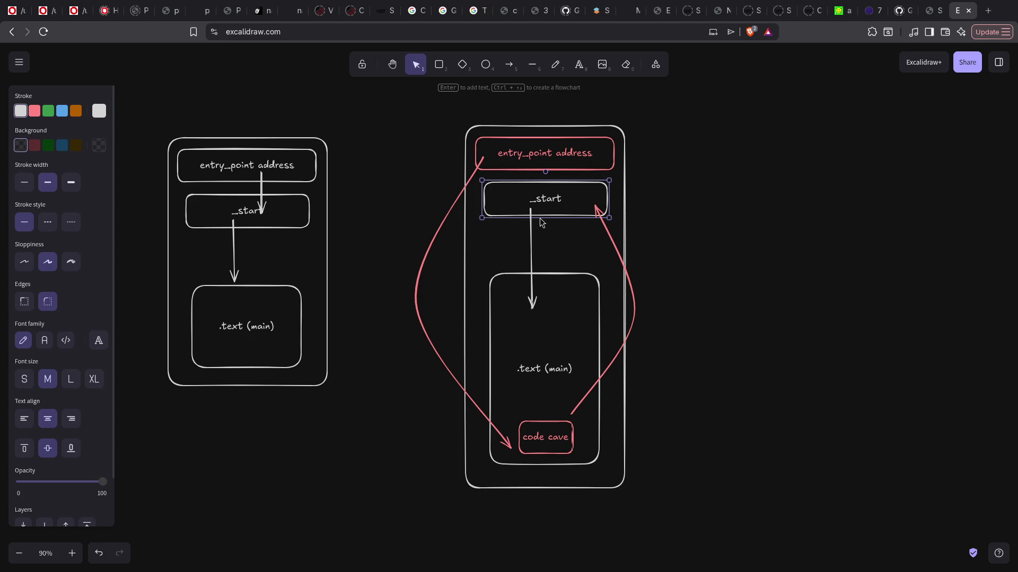
left_click(710, 261)
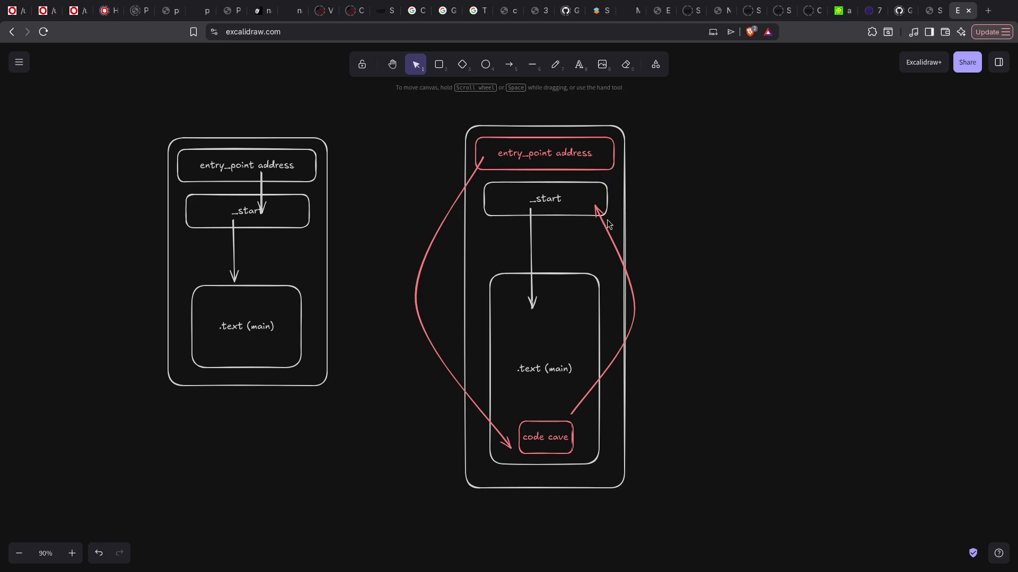
mouse_move(430, 113)
left_mouse_down()
mouse_move(699, 530)
mouse_move(704, 556)
left_mouse_up()
left_click(723, 380)
left_click(535, 144)
left_click(537, 445)
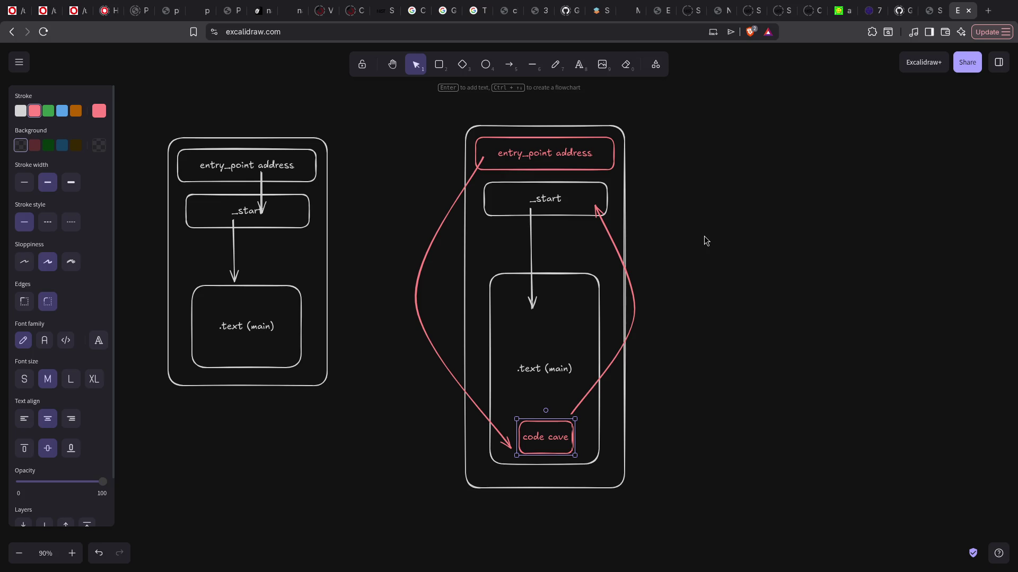
left_click(522, 150)
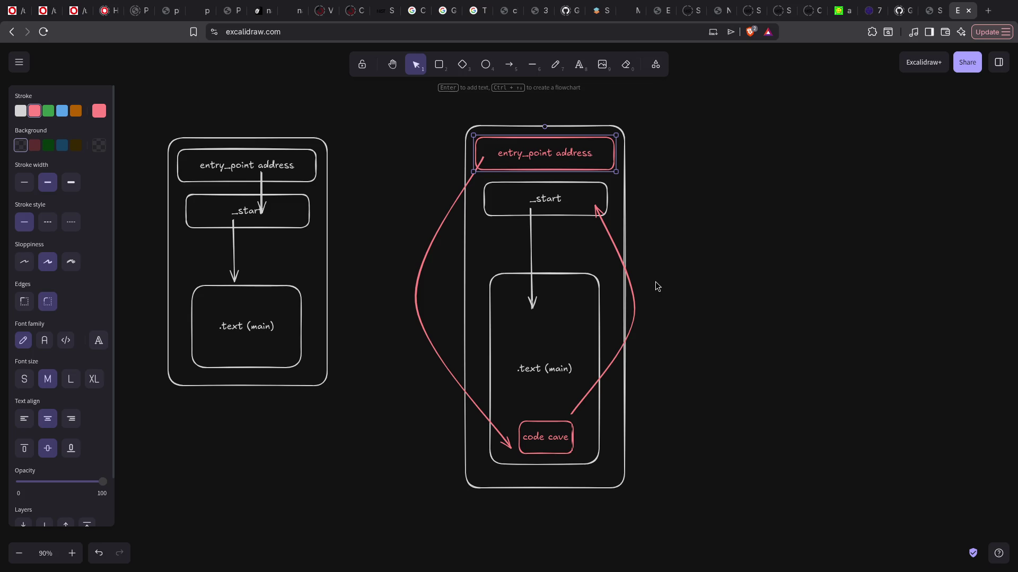
left_click(630, 220)
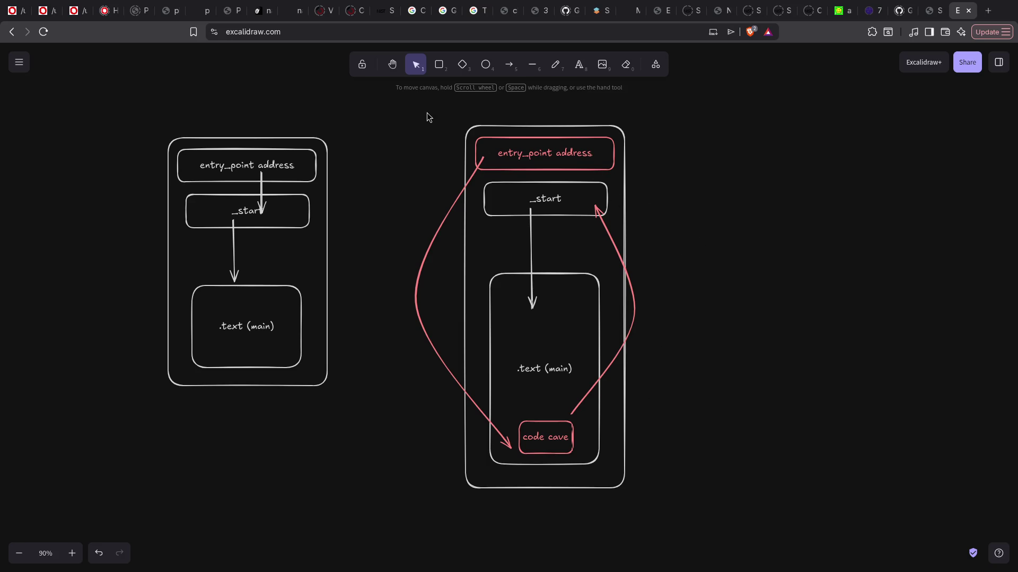
left_click(625, 132)
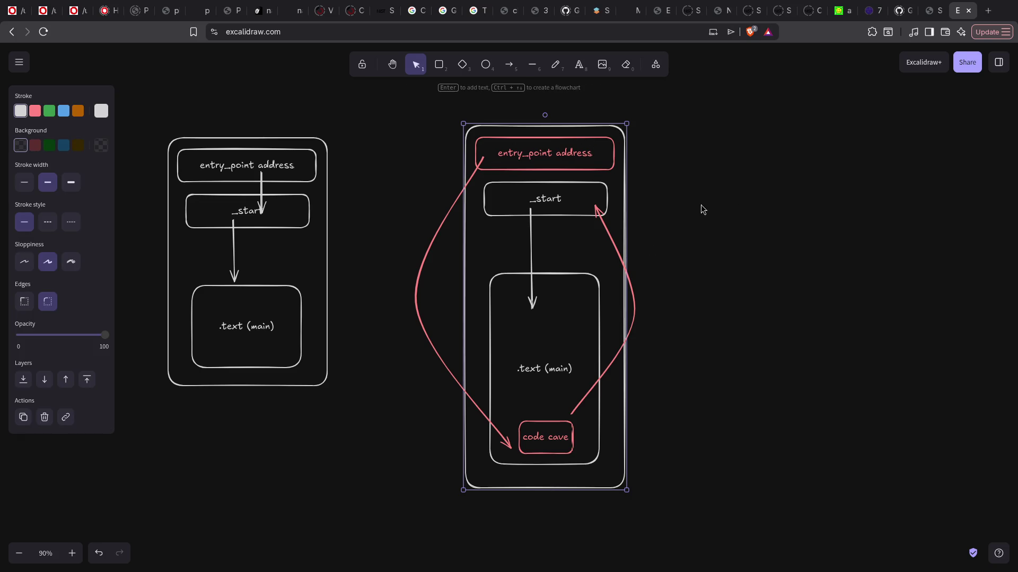
left_click(748, 134)
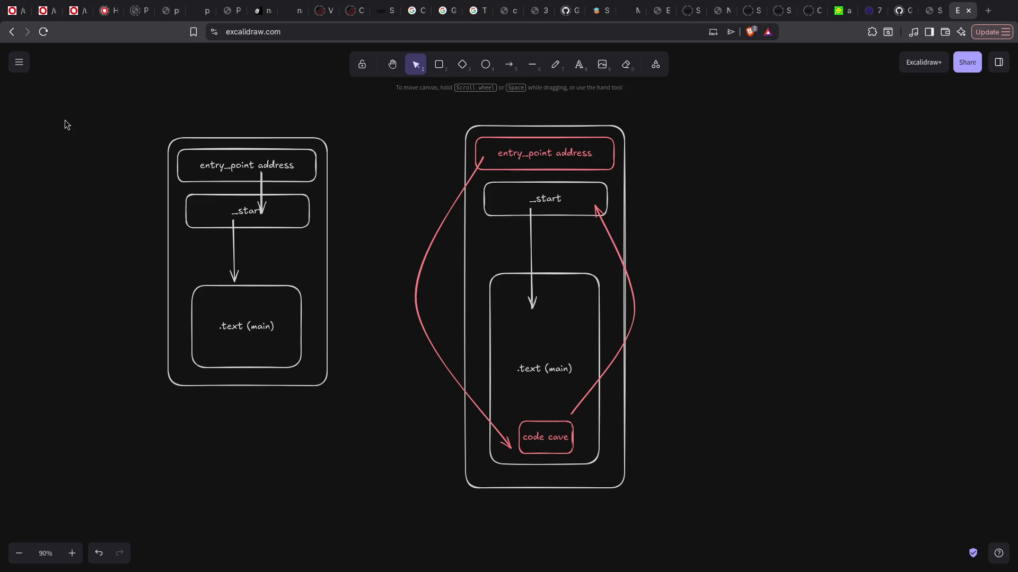
mouse_move(125, 90)
left_mouse_down()
mouse_move(272, 170)
mouse_move(740, 569)
left_mouse_up()
- Delete the Excalidraw drawing and bring a cleared terminal up beside the browser
key("Delete")
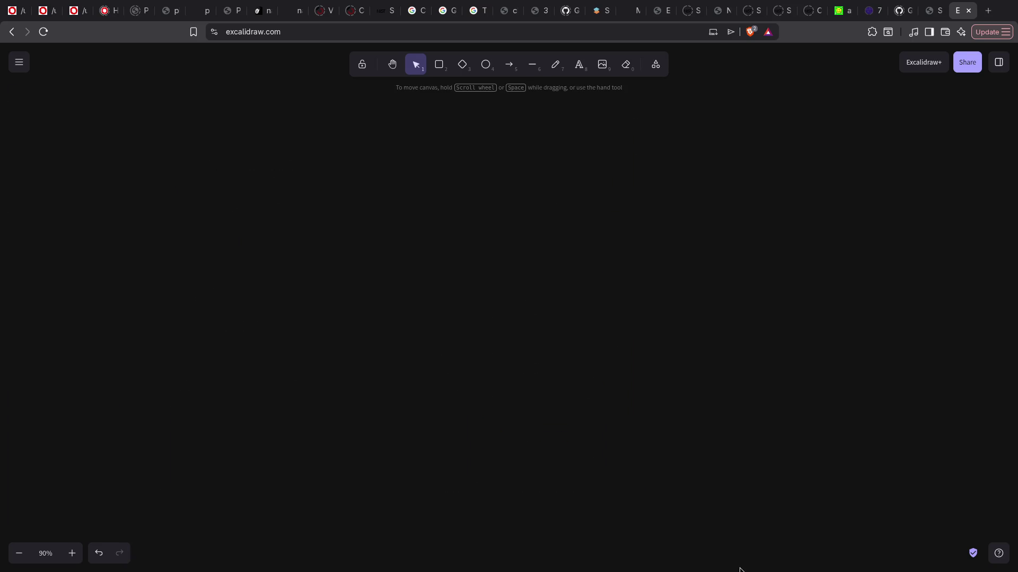
key("super+f")
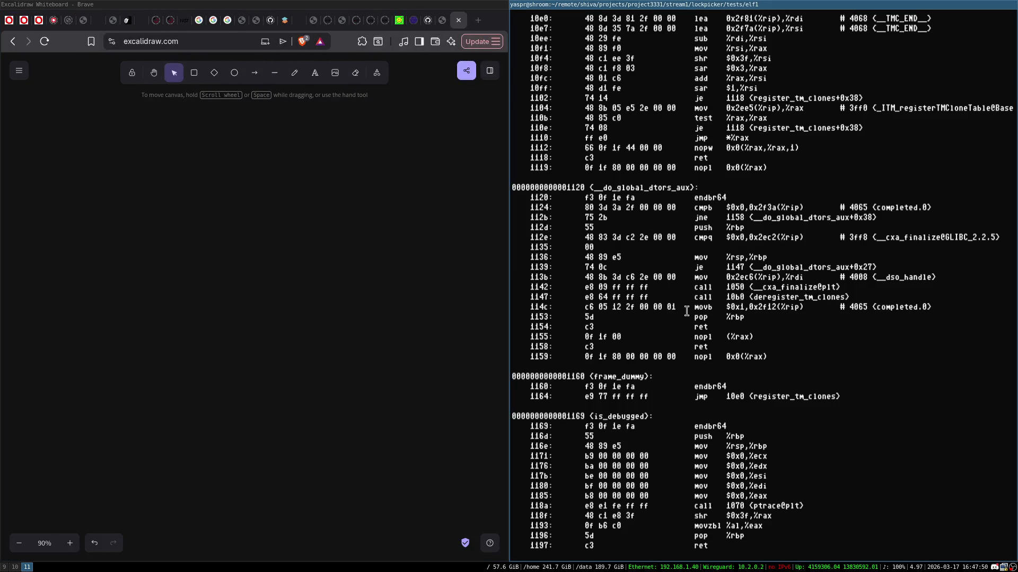
key("ctrl+l")
- Move up two directories into lockpicker, listing each directory's contents on the way
type("cd ..")
key("Return")
key("ctrl+l")
type("ls")
key("Return")
type("cd ..")
key("Return")
key("ctrl+l")
type("ls")
key("Return")
- Enter the src directory, list its files and launch ./lockpicker
type("cd src")
key("Return")
key("ctrl+l")
type("ls")
key("Return")
type("./lockpicker")
key("Return")
- Maximise the terminal and print lockpicker's full command help, then start an open ../tests command
key("super+f")
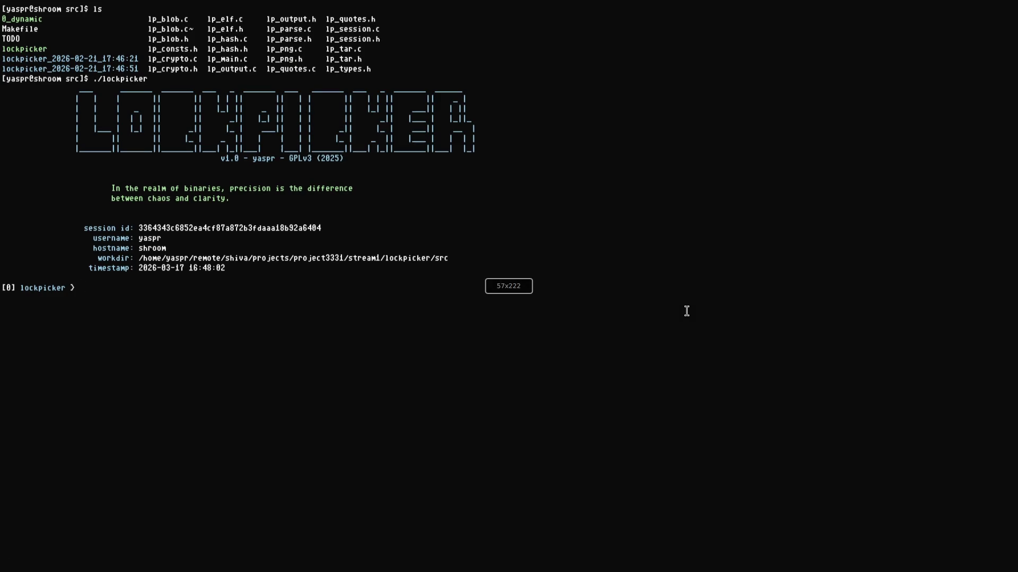
type("open ../te")
type("s")
key("BackSpace")
key("BackSpace")
key("BackSpace")
type("help")
key("Return")
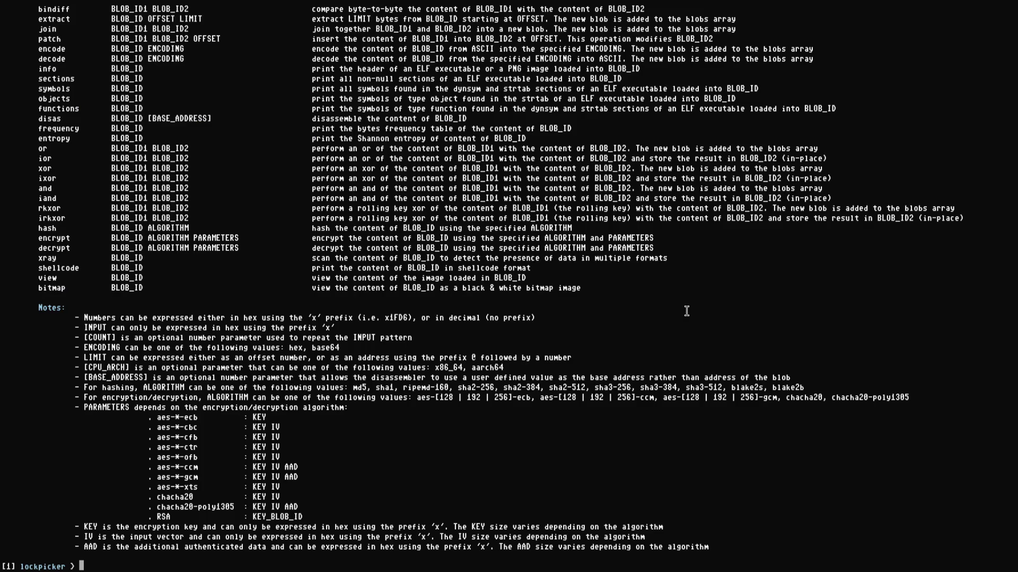
scroll(426, 286, "up", 9)
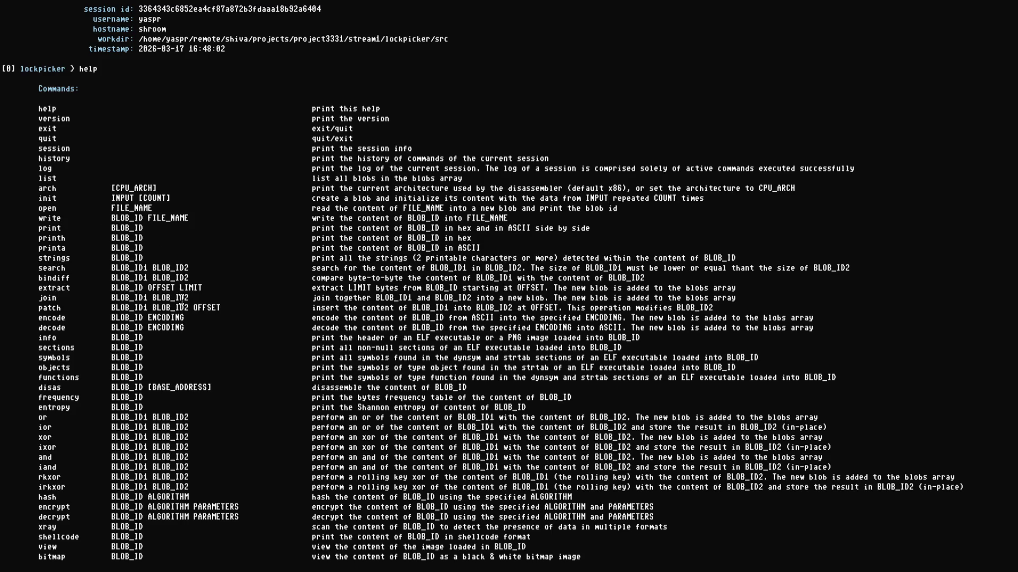
scroll(122, 247, "down", 9)
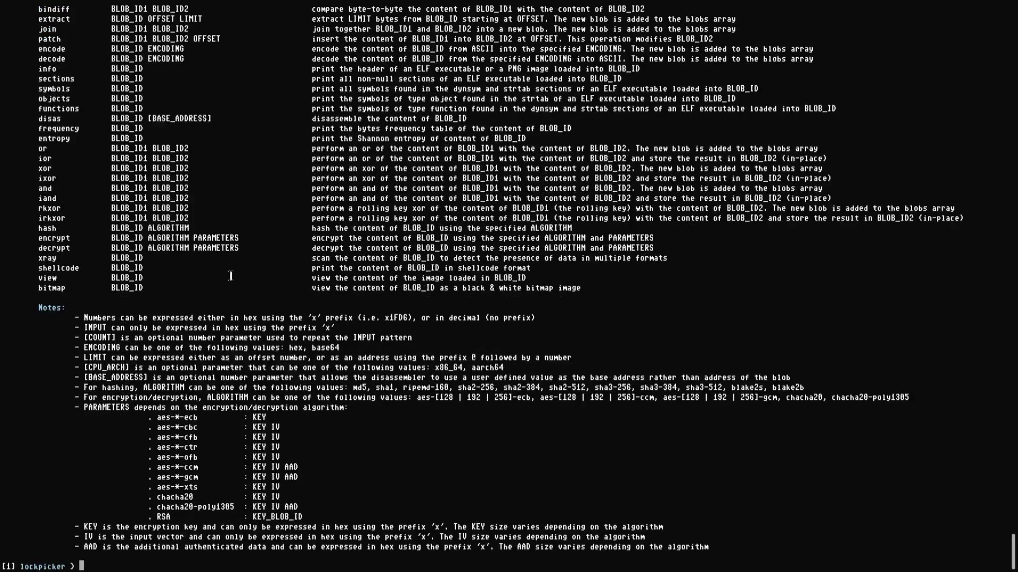
type("open ../")
type("tests/")
type("elf")
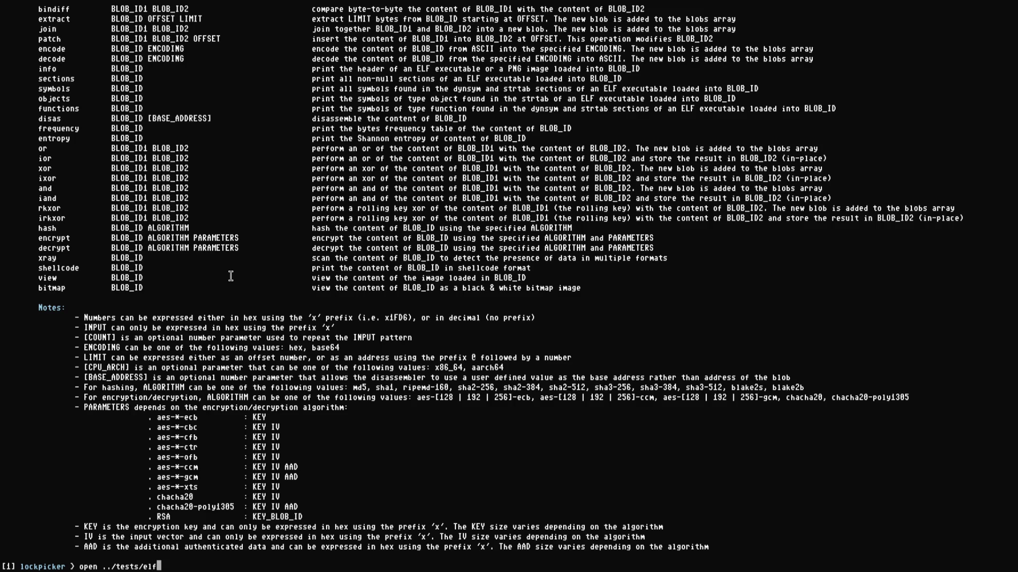
type("itest1")
- Load ../tests/elf1/test1 as blob 0 and test1_obfus as blob 1
key("Return")
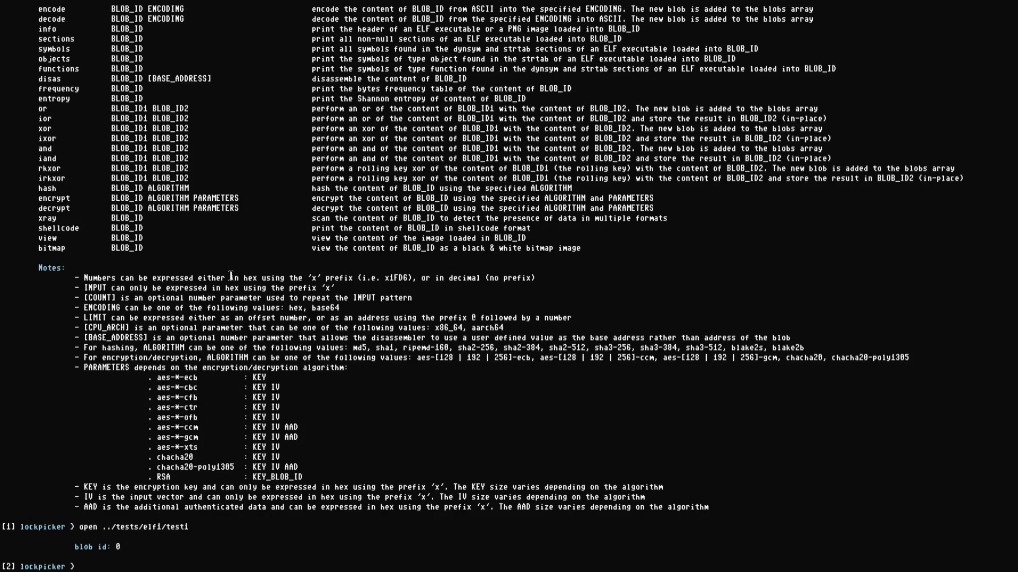
key("Up")
key("BackSpace")
key("BackSpace")
key("BackSpace")
type("test2")
key("BackSpace")
type("1_obfus")
key("Return")
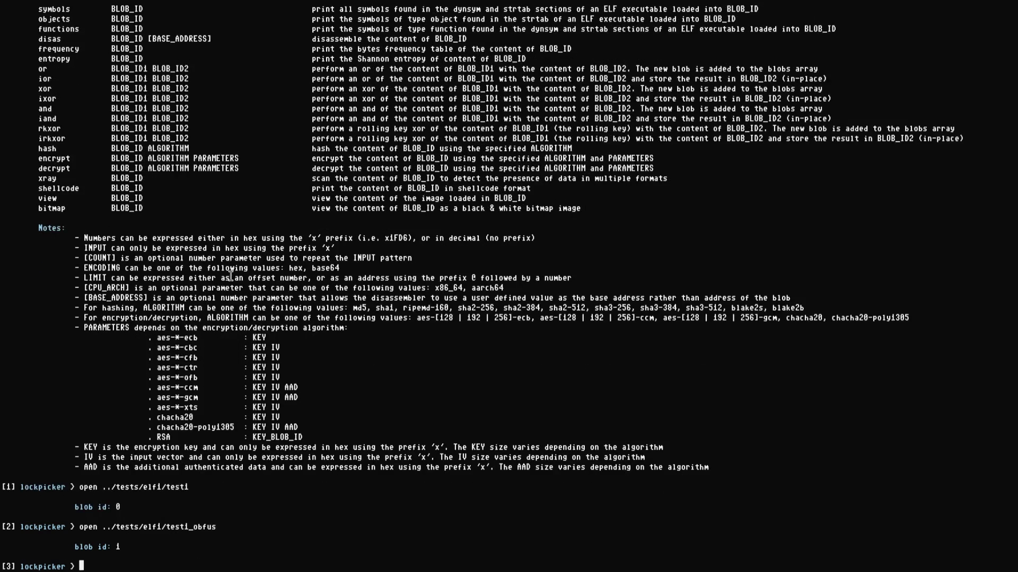
- List the loaded blobs and print the symbols of blob 0
type("list")
key("Return")
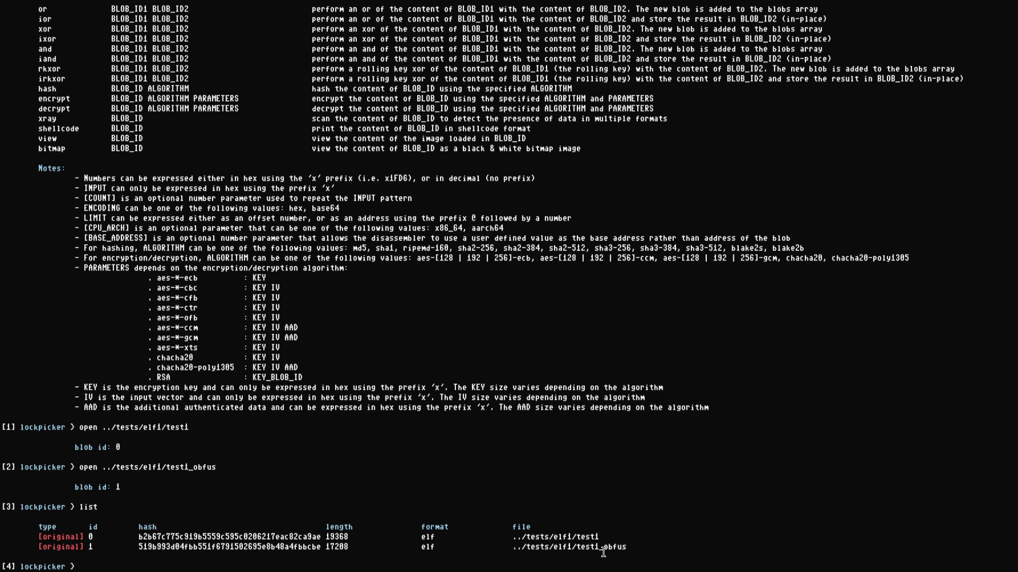
type("ymbols 0")
key("Return")
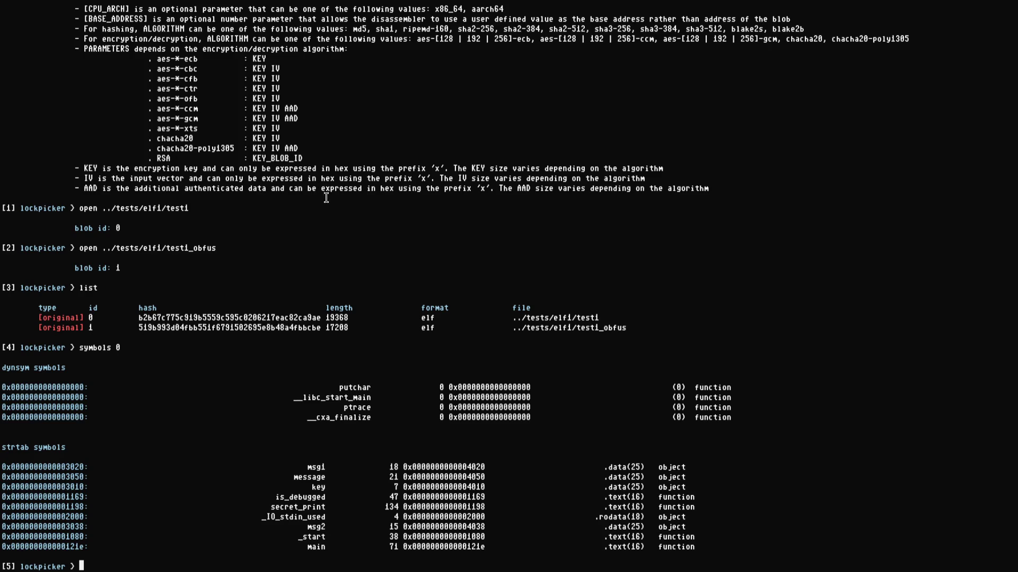
scroll(350, 139, "up", 9)
scroll(353, 142, "down", 9)
scroll(276, 371, "up", 20)
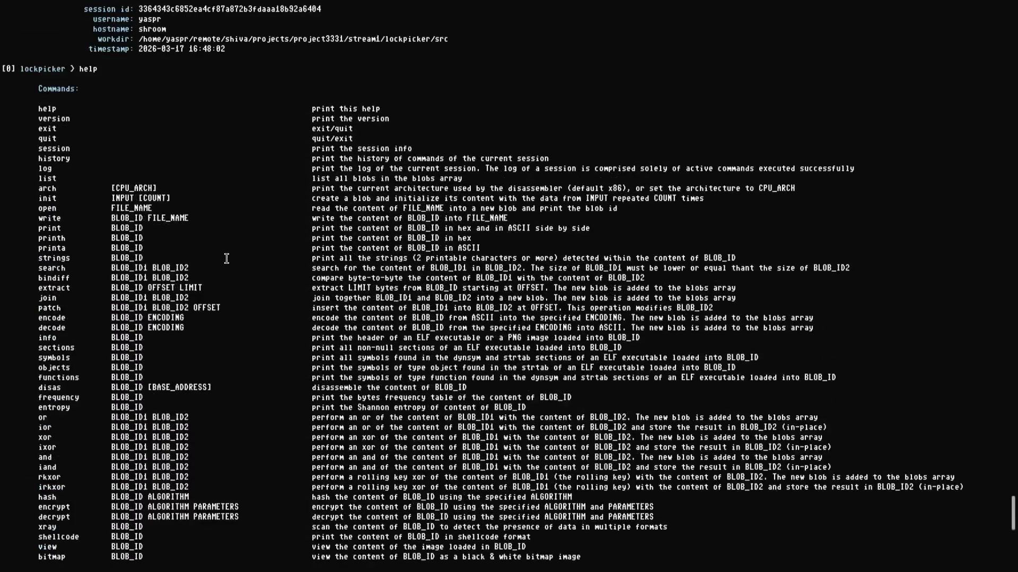
scroll(226, 258, "down", 2)
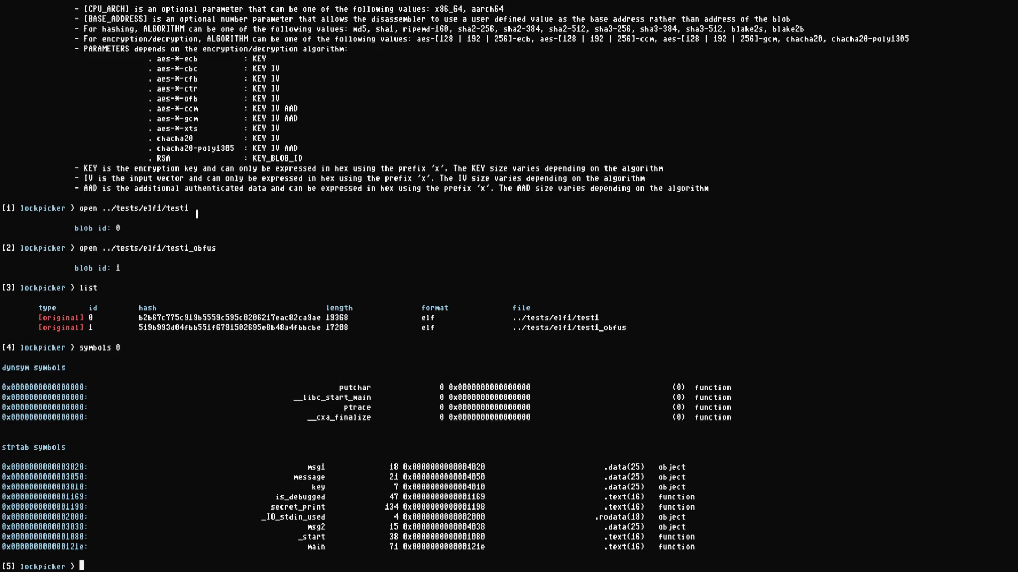
scroll(193, 232, "up", 20)
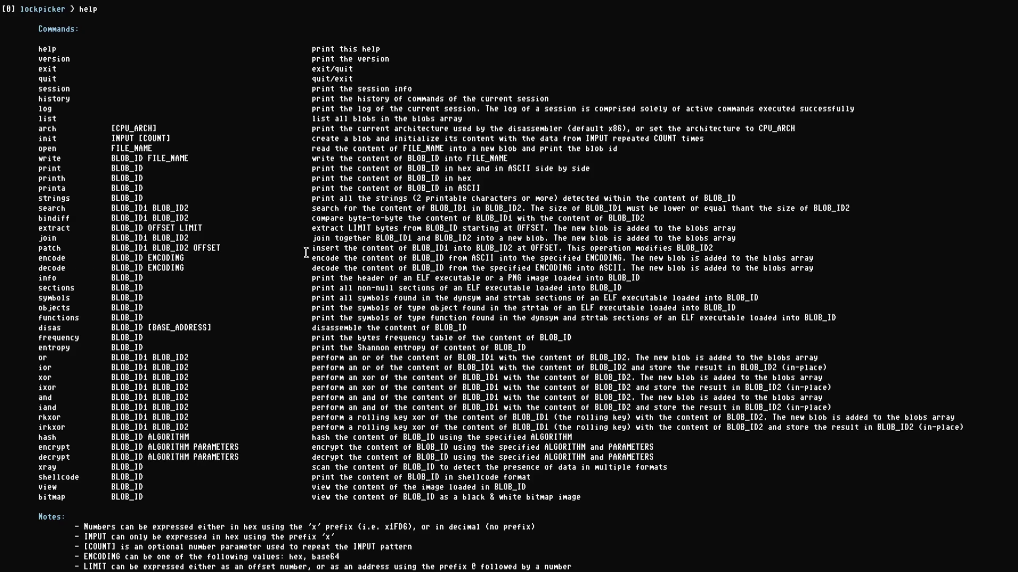
scroll(161, 199, "down", 20)
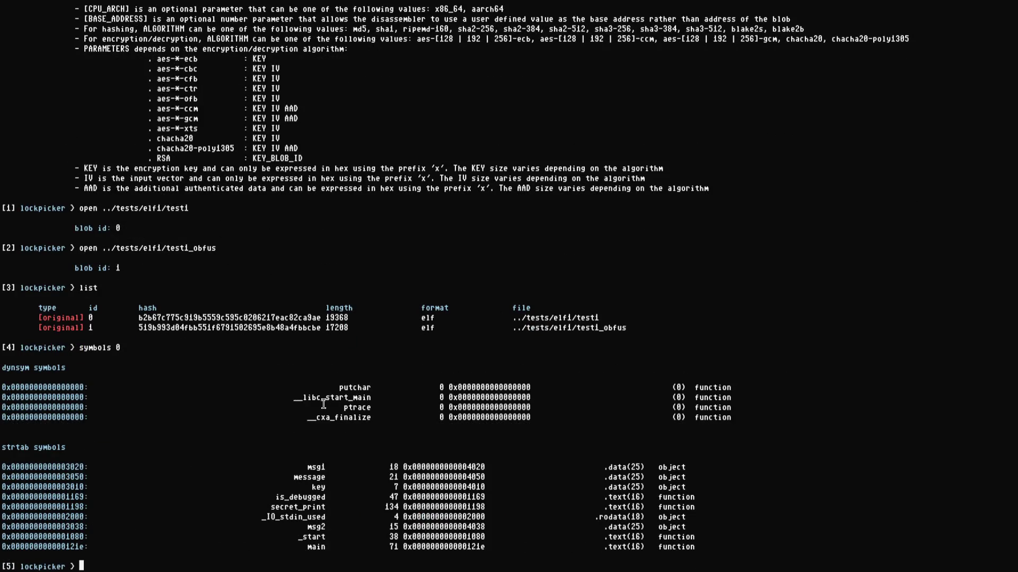
type("symbols 1")
- Print blob 1's symbols and locate is_debugged in the list
key("Return")
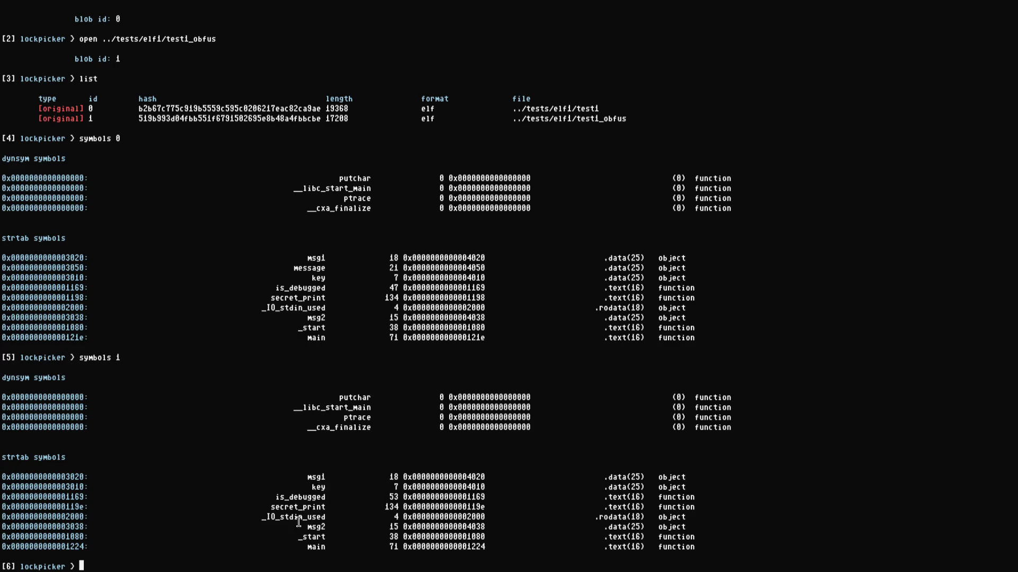
double_click(300, 497)
left_click(300, 497)
type("extr")
key("BackSpace")
key("BackSpace")
key("BackSpace")
scroll(134, 309, "up", 15)
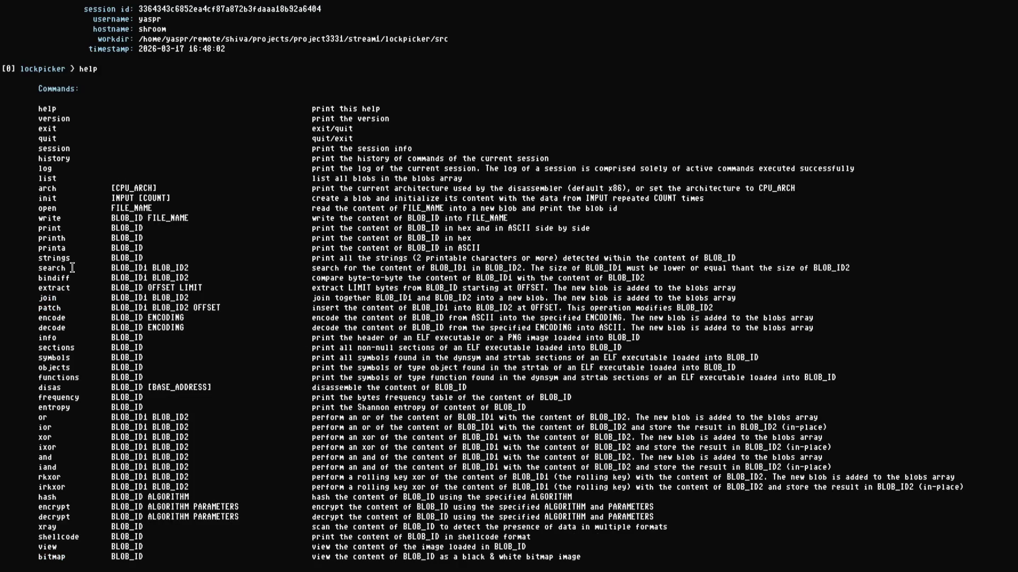
scroll(57, 278, "down", 2)
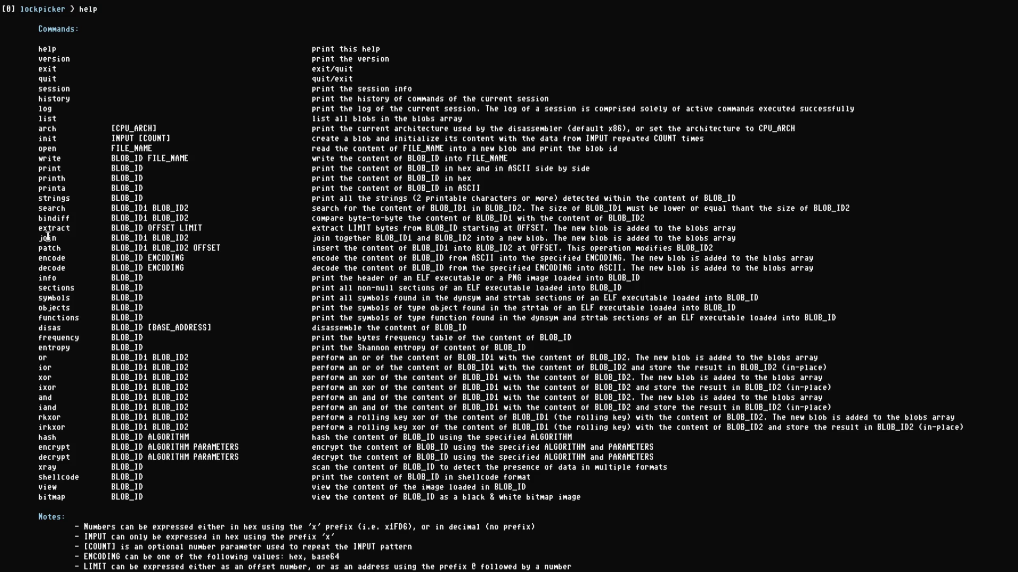
scroll(312, 417, "down", 7)
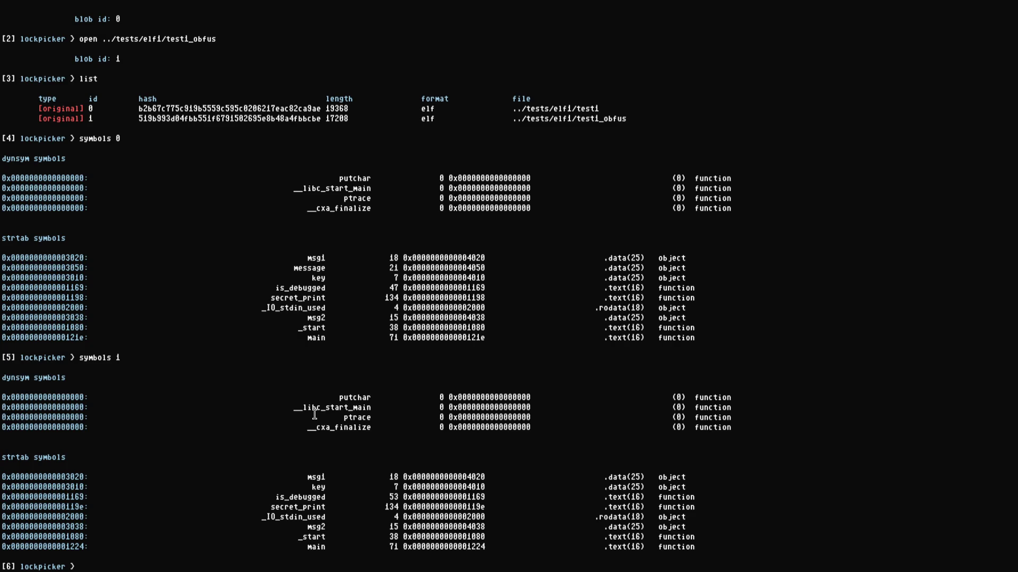
- Compare is_debugged in both symbol lists (53 vs 47 bytes) and enter extract 0 x1169 47
double_click(303, 497)
left_click(306, 499)
double_click(313, 287)
left_click(315, 331)
type("extract 0 ")
type("x116")
type("9 ")
type("47")
- Extract 47 bytes at 0x1169 from blob 0 and from blob 1
key("Return")
key("Up")
key("Left")
key("Left")
key("Left")
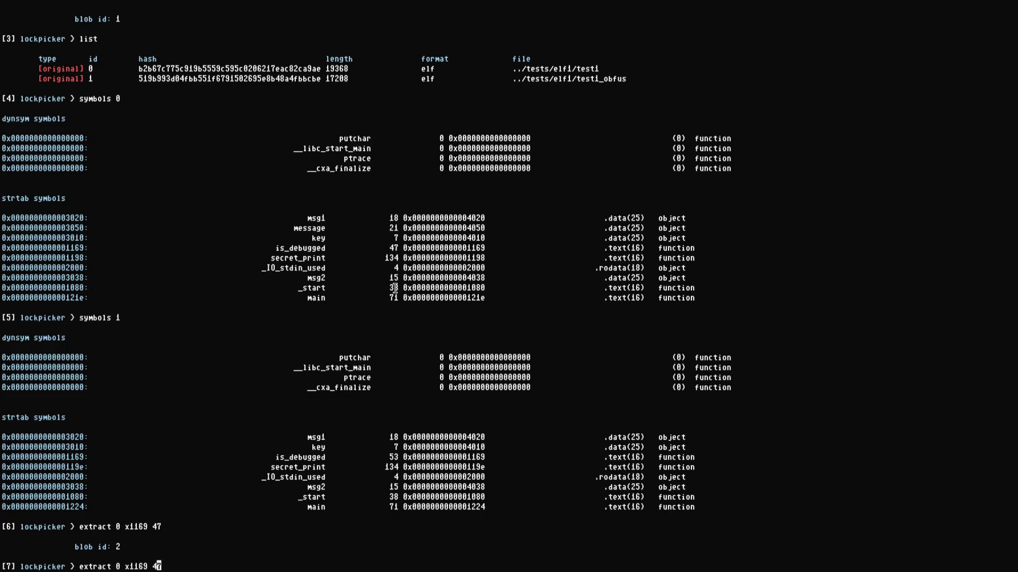
key("Left")
key("Left")
key("BackSpace")
type("1")
key("Return")
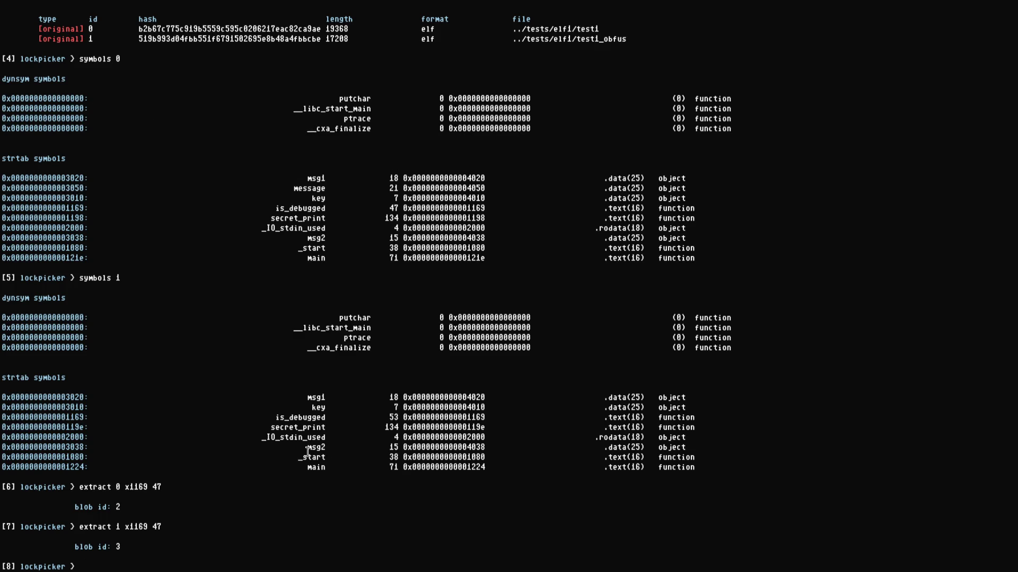
- Disassemble extracted blob 2, then blob 3 beneath it
type("disas 2")
key("Return")
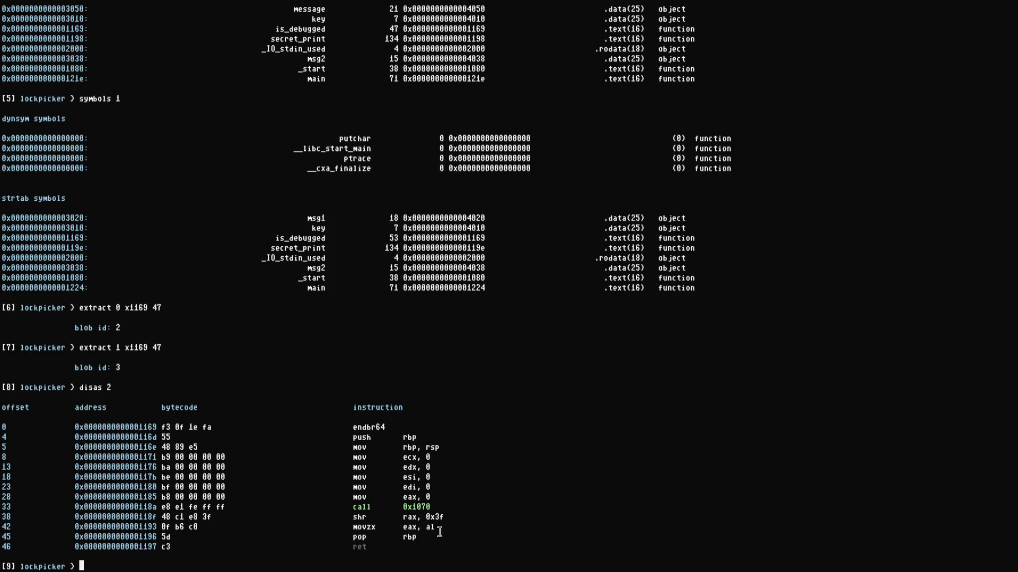
scroll(311, 250, "up", 3)
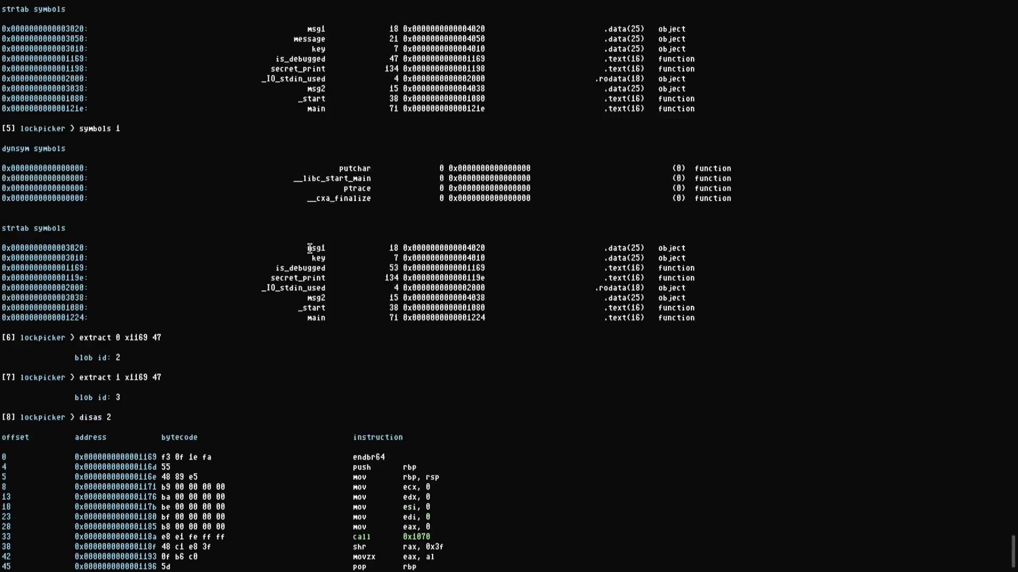
scroll(402, 336, "down", 3)
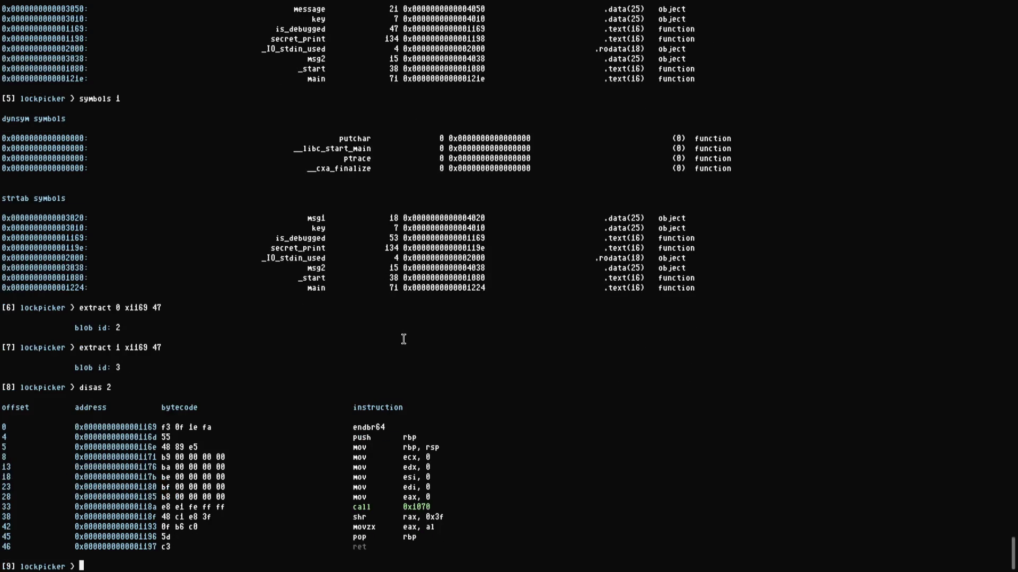
type("disas 23")
key("Return")
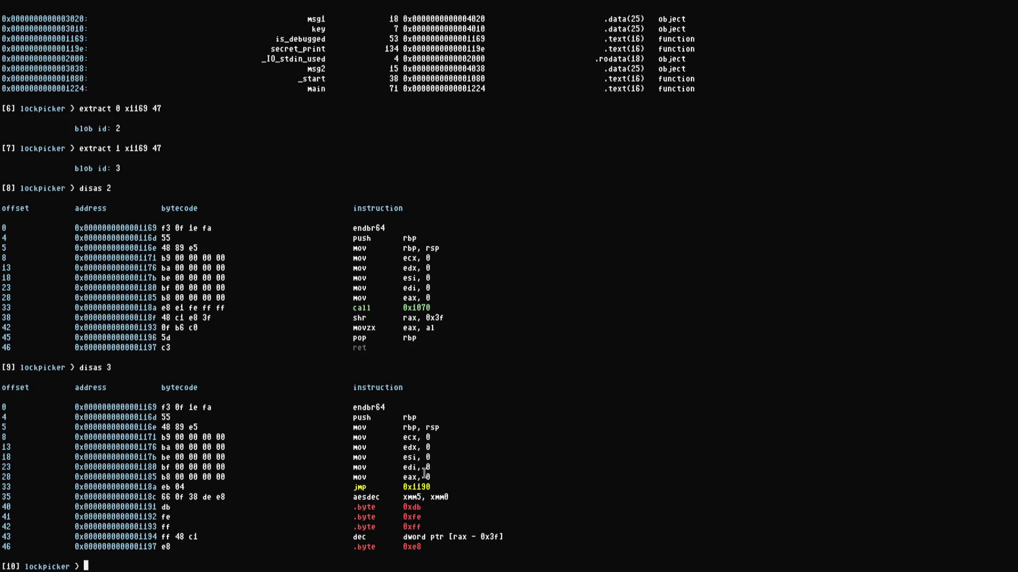
double_click(367, 497)
left_click(414, 497)
left_click_drag(216, 497, 225, 498)
left_click(206, 497)
double_click(364, 498)
left_click(196, 501)
double_click(220, 498)
triple_click(180, 307)
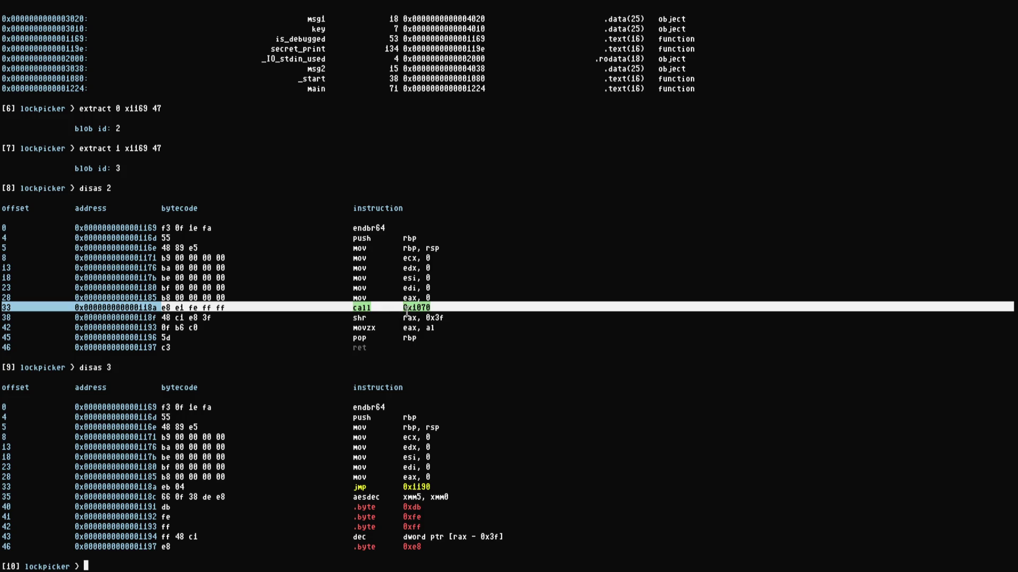
left_click(210, 313)
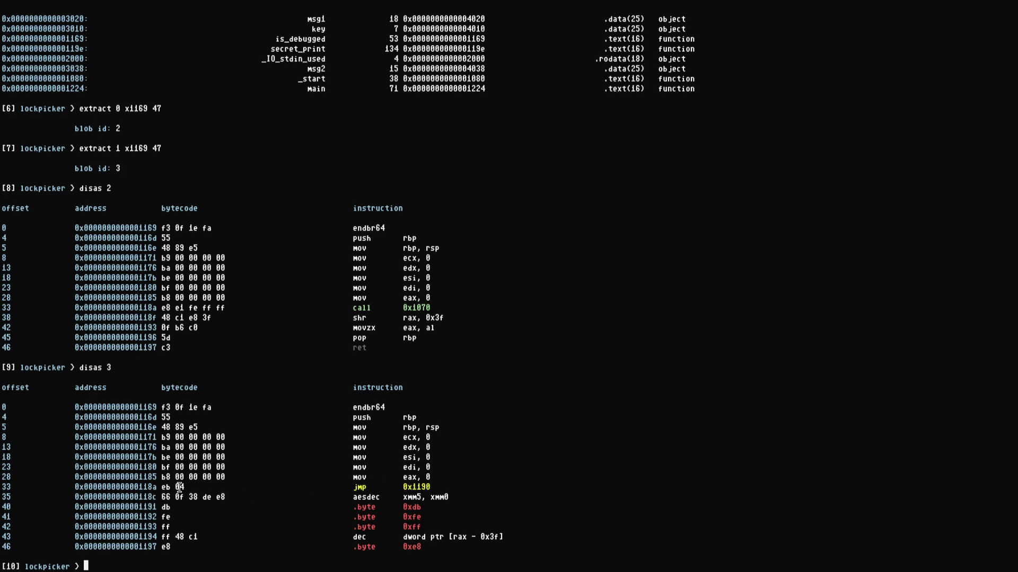
double_click(179, 487)
left_click(180, 488)
double_click(184, 487)
left_click(178, 488)
left_click_drag(162, 486, 191, 487)
left_click(179, 488)
left_click_drag(165, 489, 215, 499)
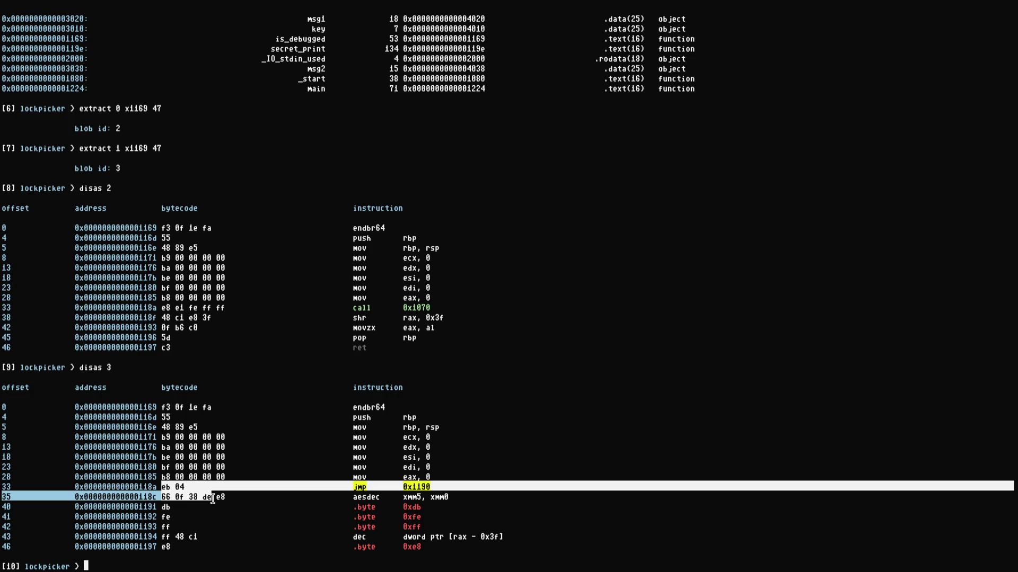
left_click(212, 499)
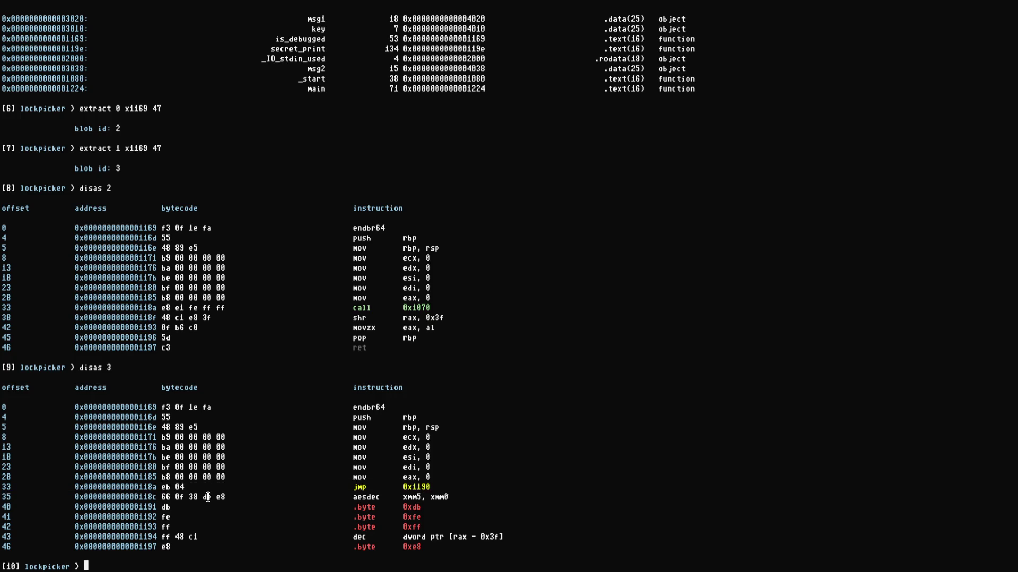
type("help")
- Print the command reference and highlight the patch command's BLOB_ID1, BLOB_ID2 and OFFSET arguments
key("Return")
scroll(135, 254, "up", 6)
scroll(134, 254, "up", 2)
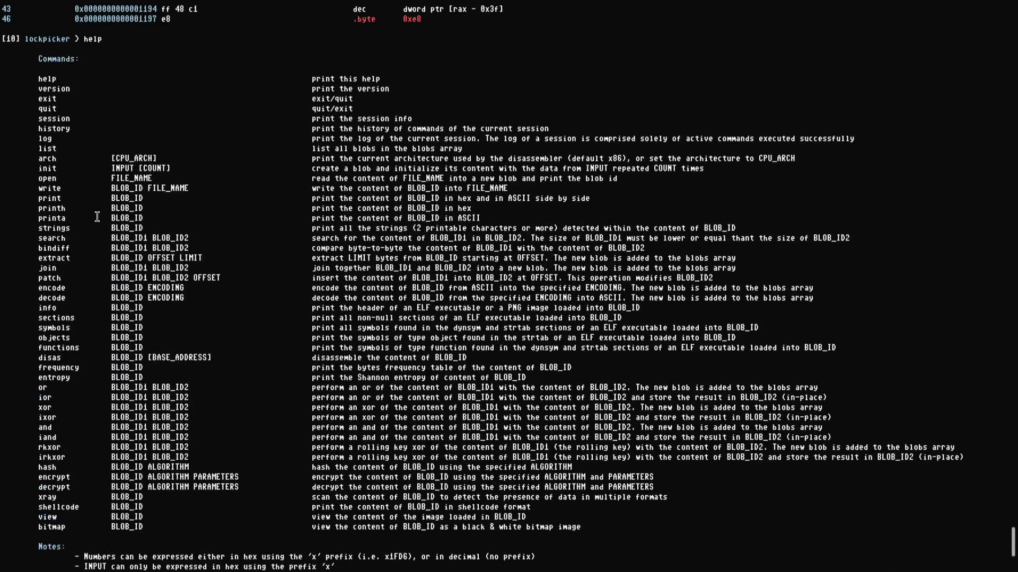
double_click(52, 279)
left_click(168, 274)
double_click(211, 278)
left_click(235, 278)
double_click(137, 278)
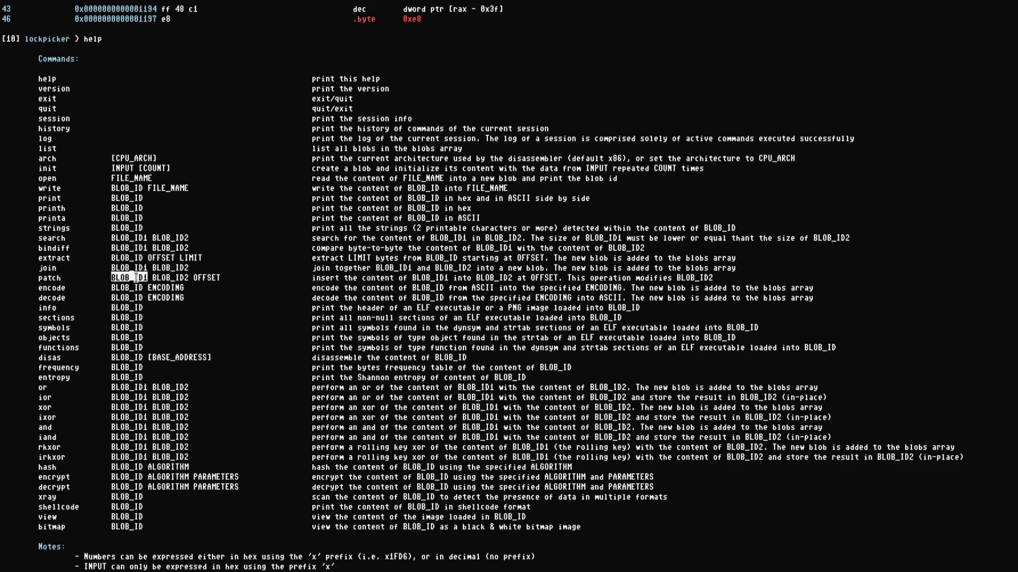
double_click(181, 278)
left_click(210, 279)
double_click(206, 277)
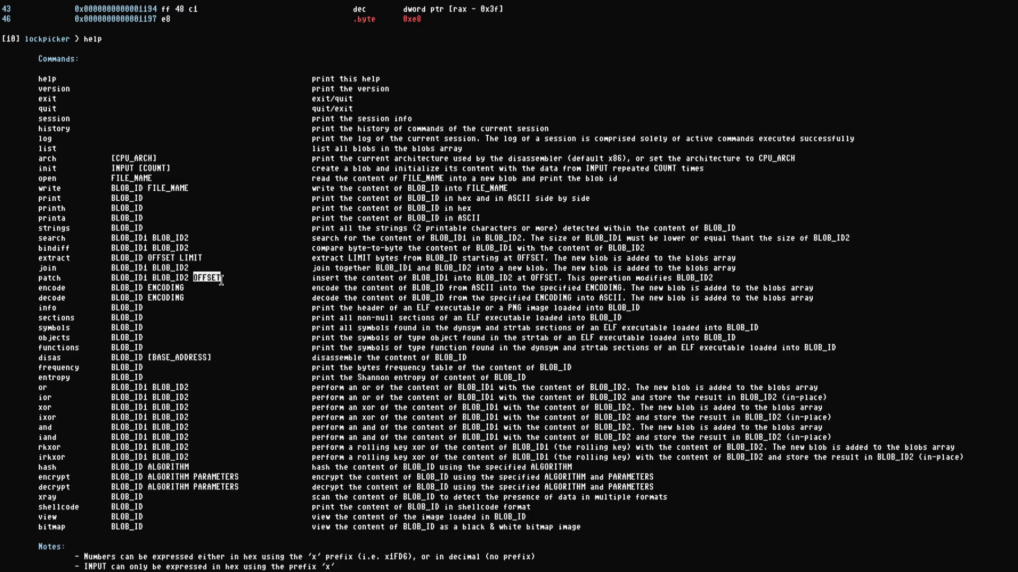
left_click(504, 284)
- Rerun disas 3 and highlight the eb 04 jump bytes at offset 33
scroll(499, 292, "down", 2)
scroll(499, 298, "down", 6)
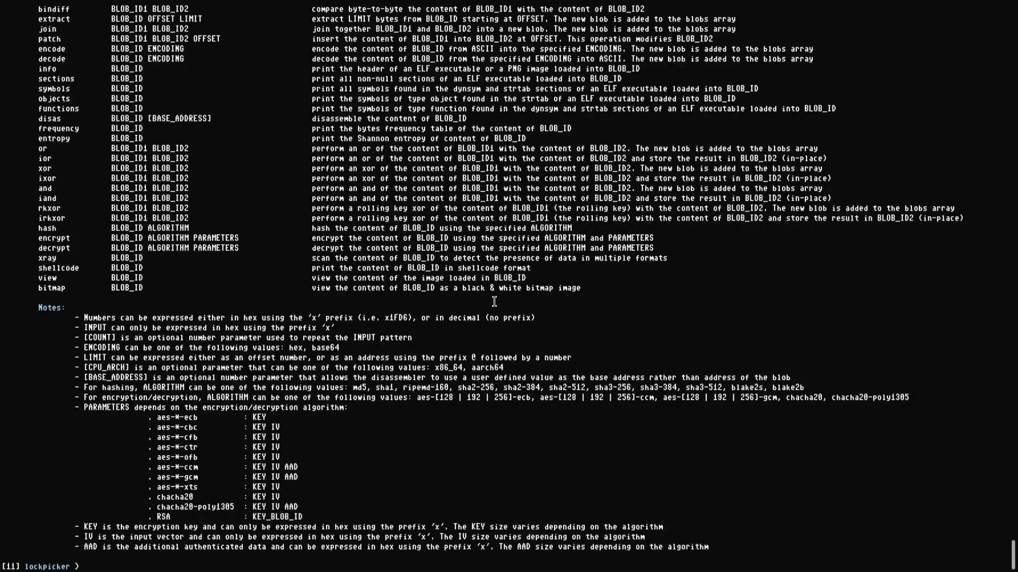
type("disas 3")
key("Return")
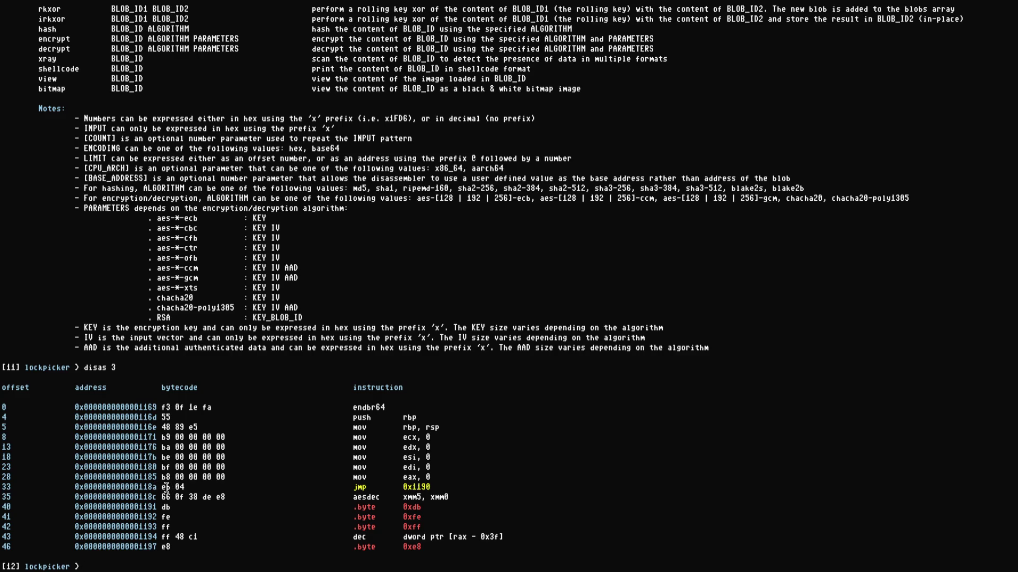
left_click_drag(164, 487, 189, 489)
left_click(176, 492)
left_click_drag(218, 497, 232, 497)
left_click(239, 482)
scroll(204, 485, "up", 20)
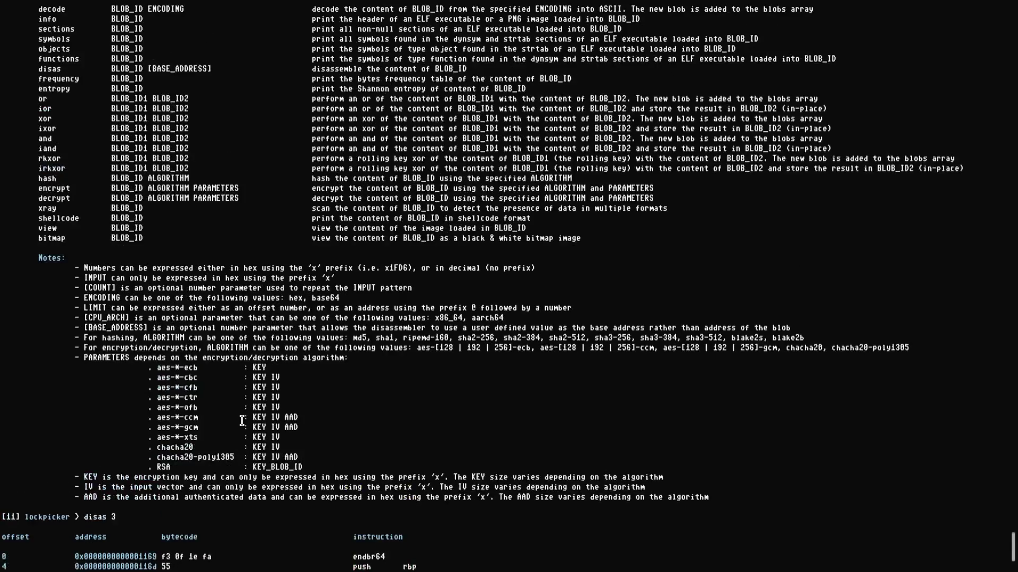
scroll(134, 308, "down", 3)
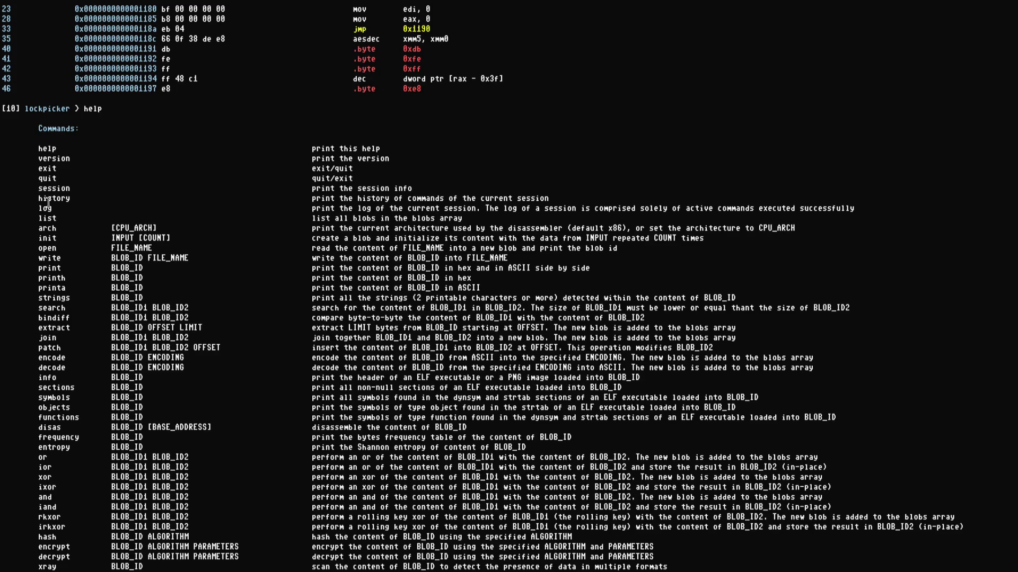
double_click(128, 238)
left_click(112, 236)
scroll(213, 317, "down", 14)
scroll(217, 317, "down", 3)
- Create blob 4 of six 0x90 bytes with init x90 6 and dump it in hex
type("init ")
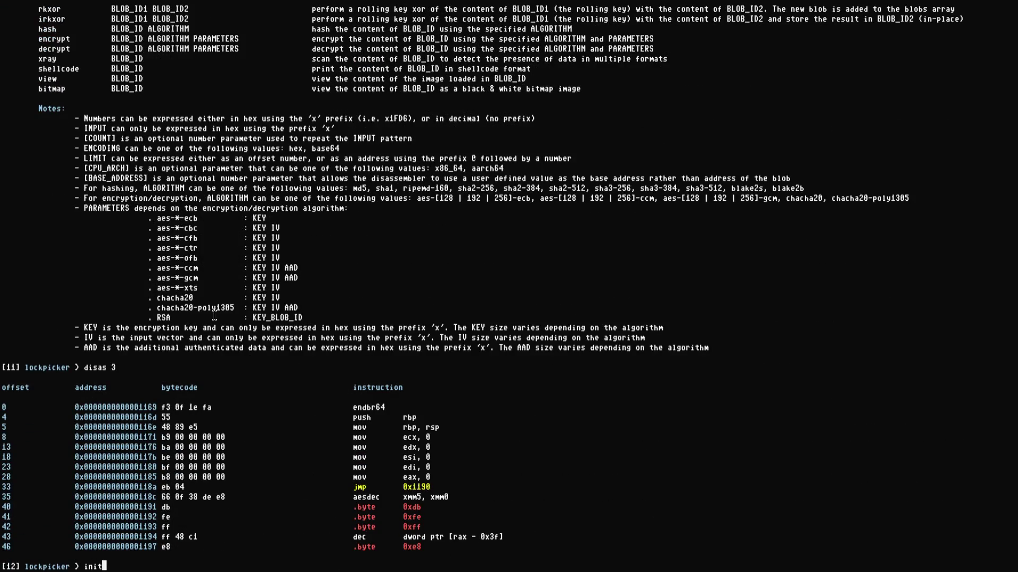
type("x90")
type(" 6")
key("Return")
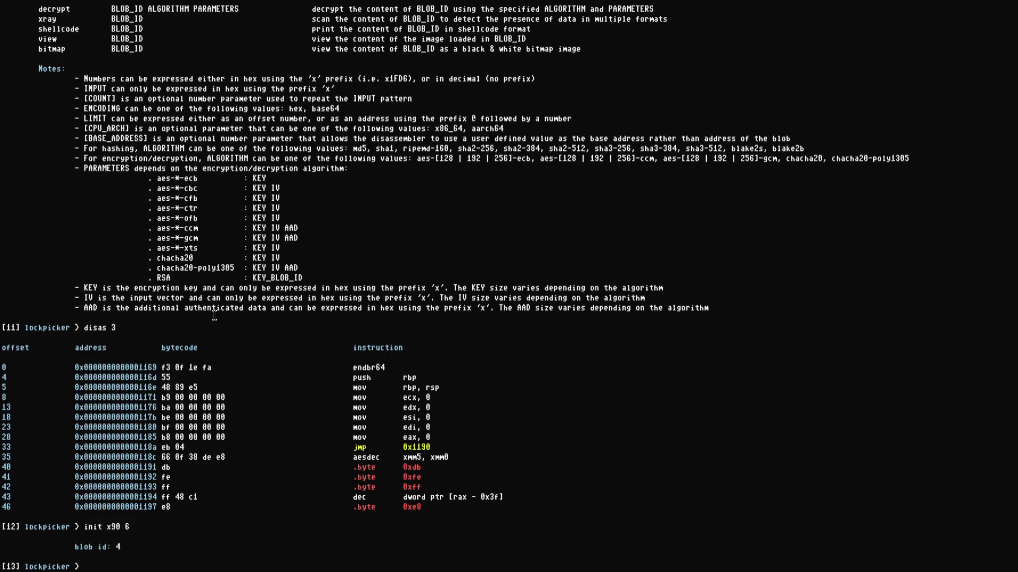
type("printh")
type("rinth ")
type("4")
key("Return")
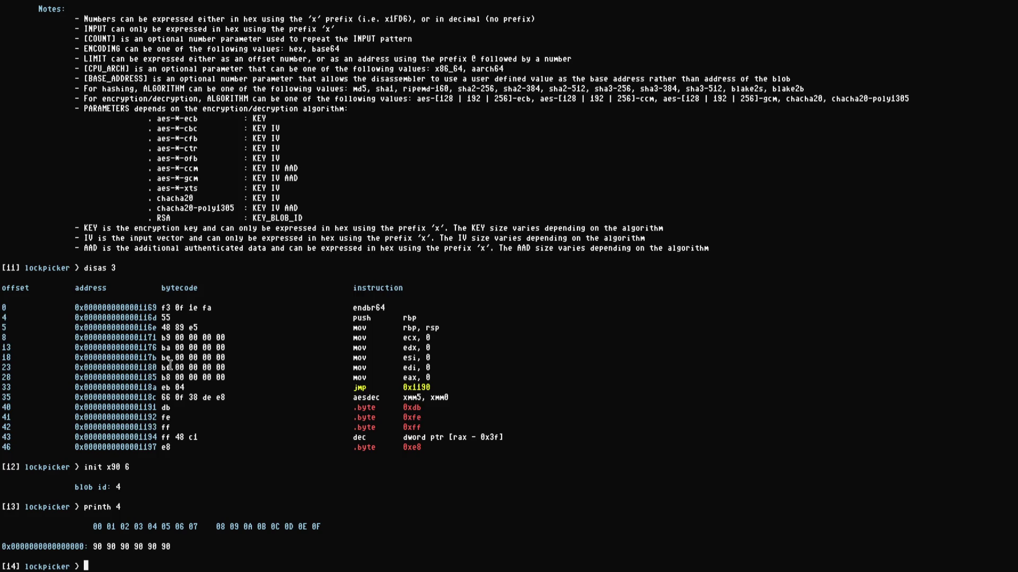
- Patch NOP blob 4 into blob 3 at offset 33 with patch 4 3 33
left_click_drag(111, 268, 127, 267)
left_click_drag(116, 486, 125, 487)
type("patch 4 3 ")
type("33")
key("Return")
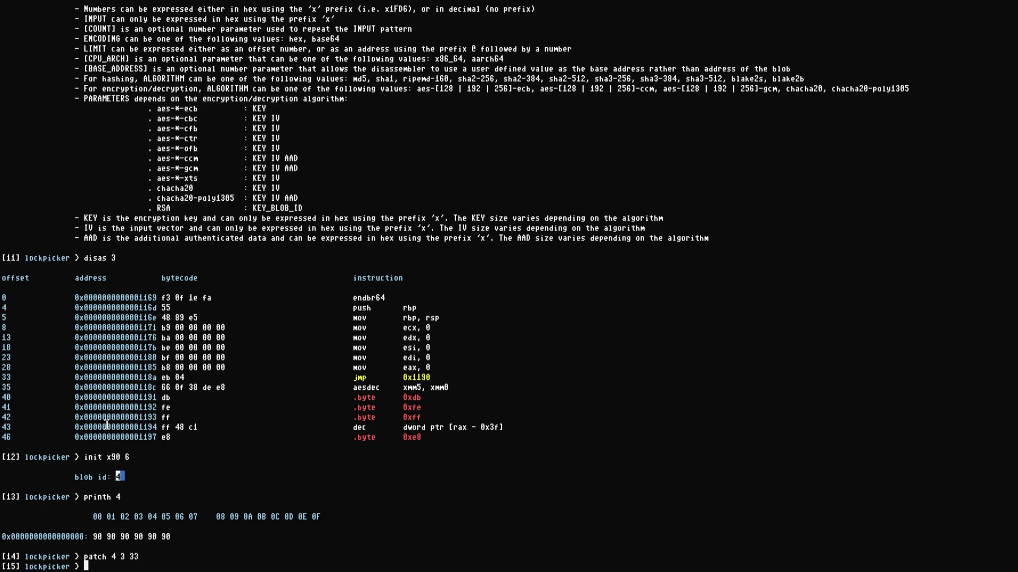
- Rerun disas 3 to show offsets 33–38 as six nops before call 0x1070 at offset 39
type("init x90 6")
key("Up")
key("Return")
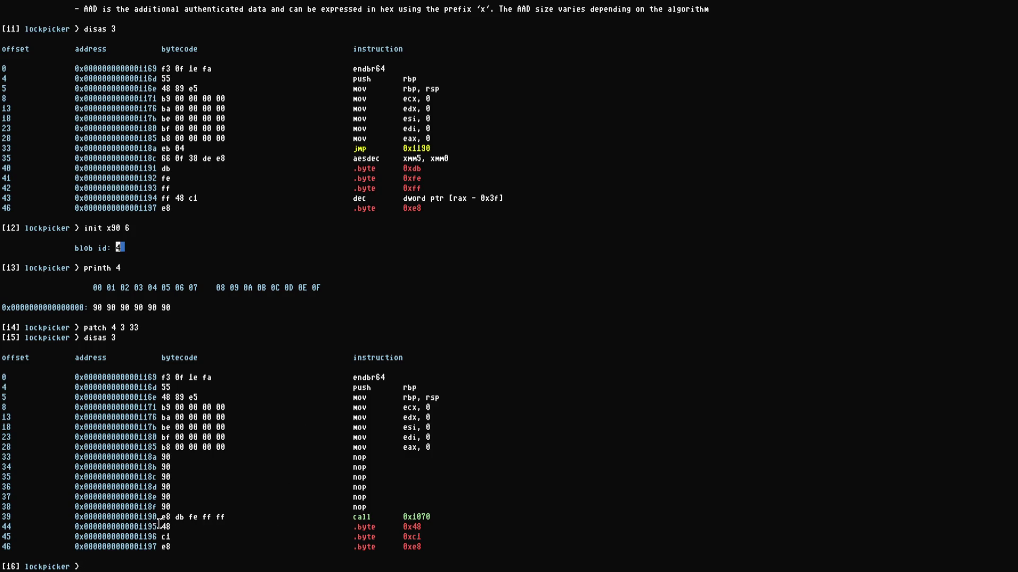
left_click_drag(162, 516, 226, 516)
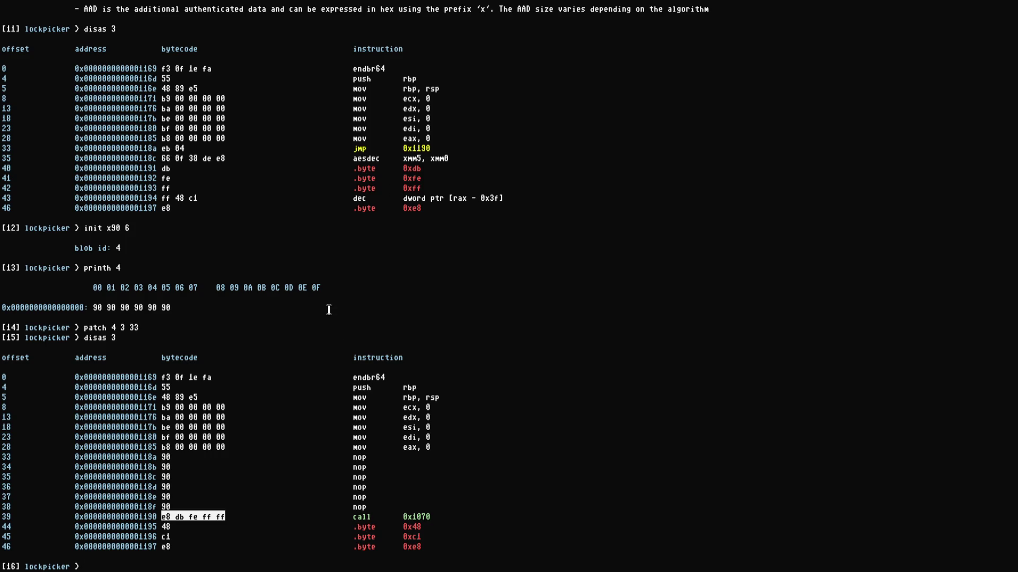
scroll(334, 307, "up", 1)
scroll(311, 243, "down", 1)
scroll(314, 266, "up", 16)
scroll(315, 266, "up", 11)
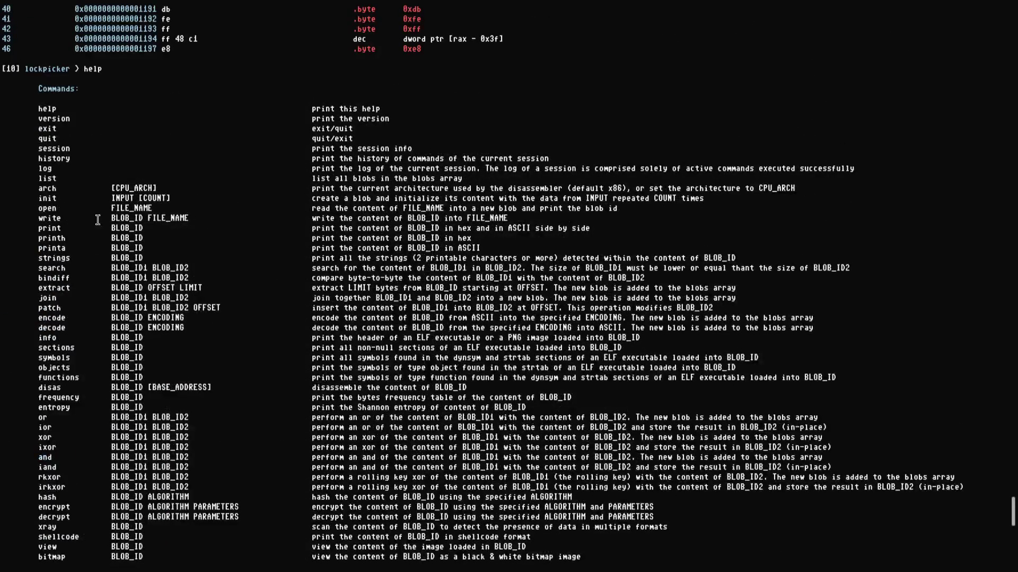
scroll(127, 258, "down", 3)
scroll(148, 281, "down", 4)
scroll(97, 285, "up", 2)
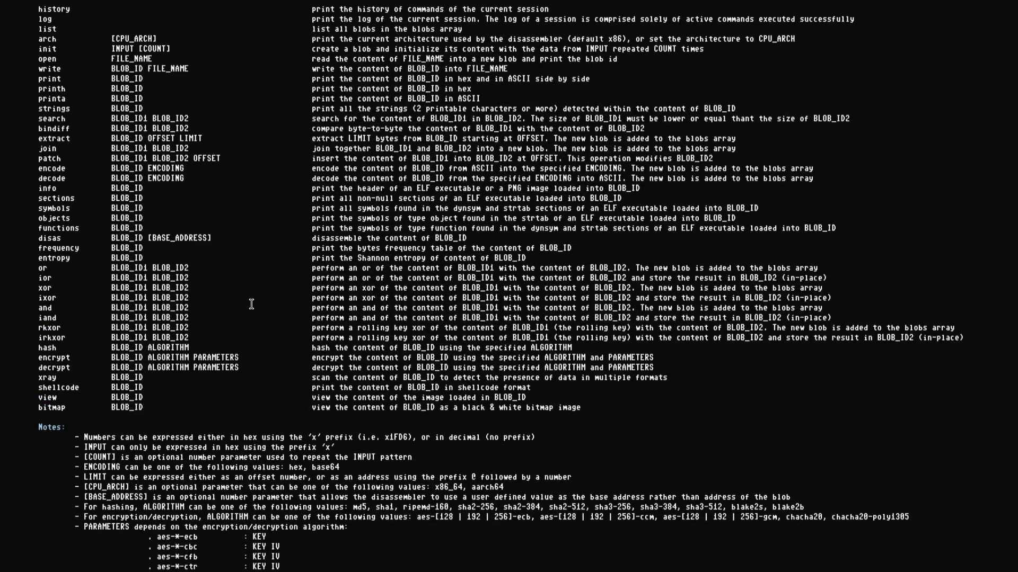
- Run `list` to show blobs 0–4, then run `symbols 0` on a cleared screen
type("list")
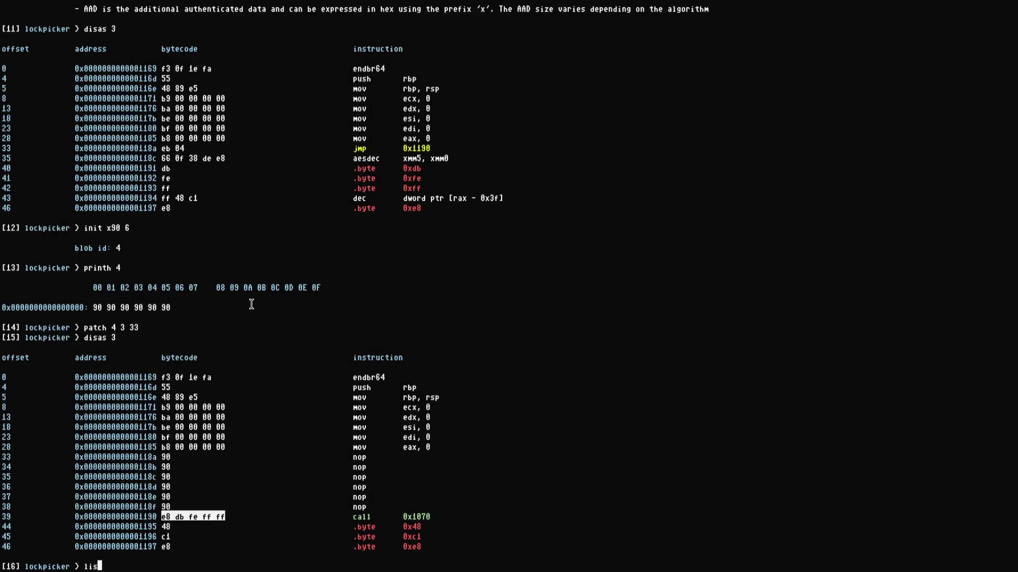
key("Return")
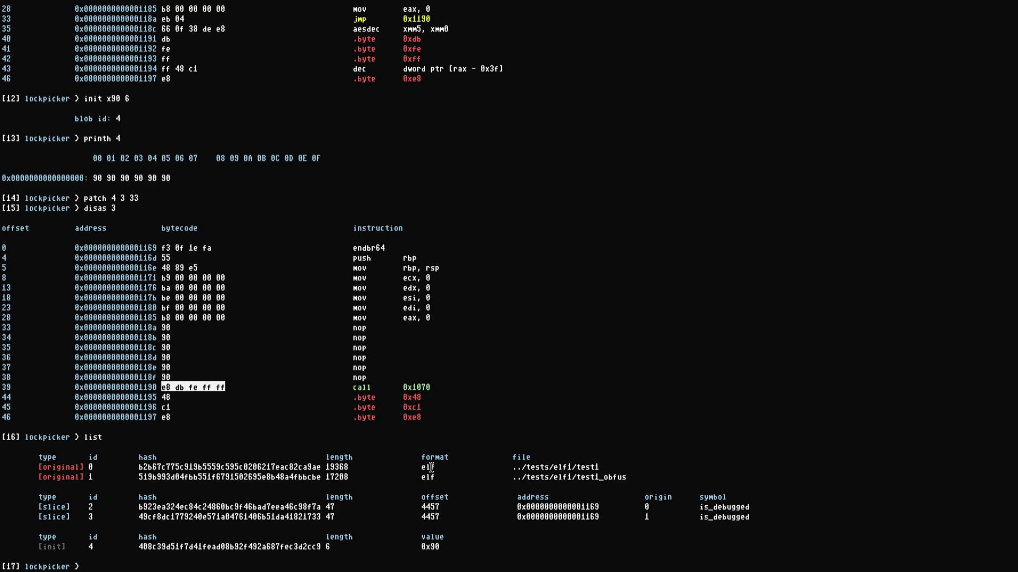
type("symbols 0")
key("ctrl+l")
key("Return")
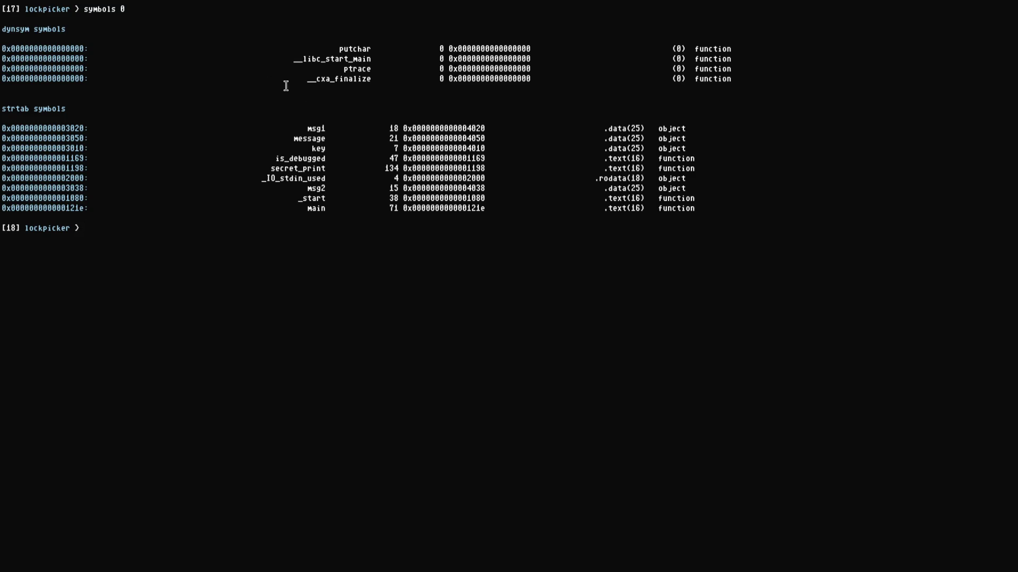
- Highlight secret_print, its symbol type and is_debugged's .text section in test1's symbol table
double_click(310, 169)
double_click(661, 169)
double_click(621, 158)
left_click(622, 168)
scroll(191, 302, "up", 15)
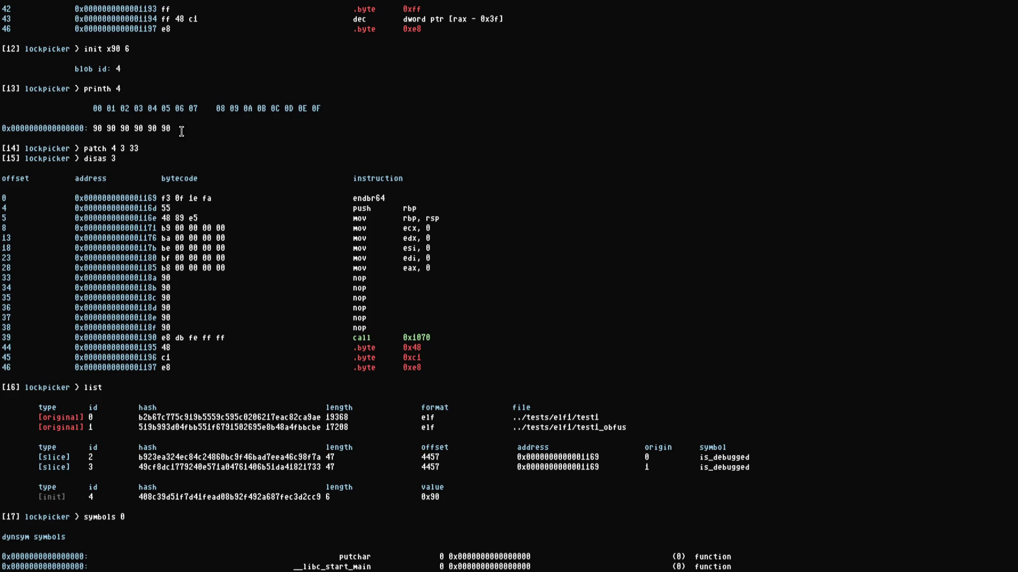
scroll(143, 74, "up", 2)
scroll(304, 318, "down", 18)
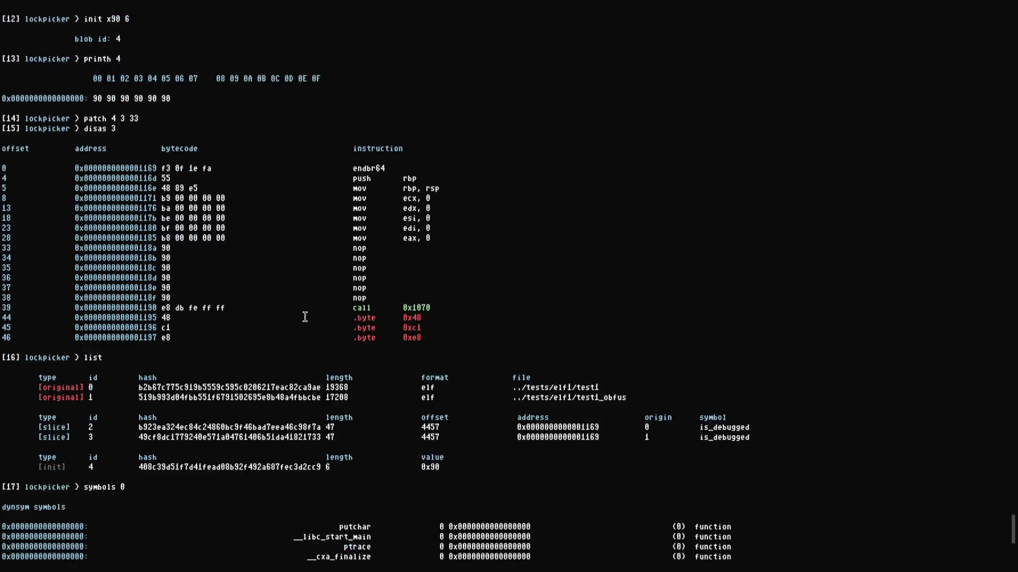
scroll(233, 242, "down", 1)
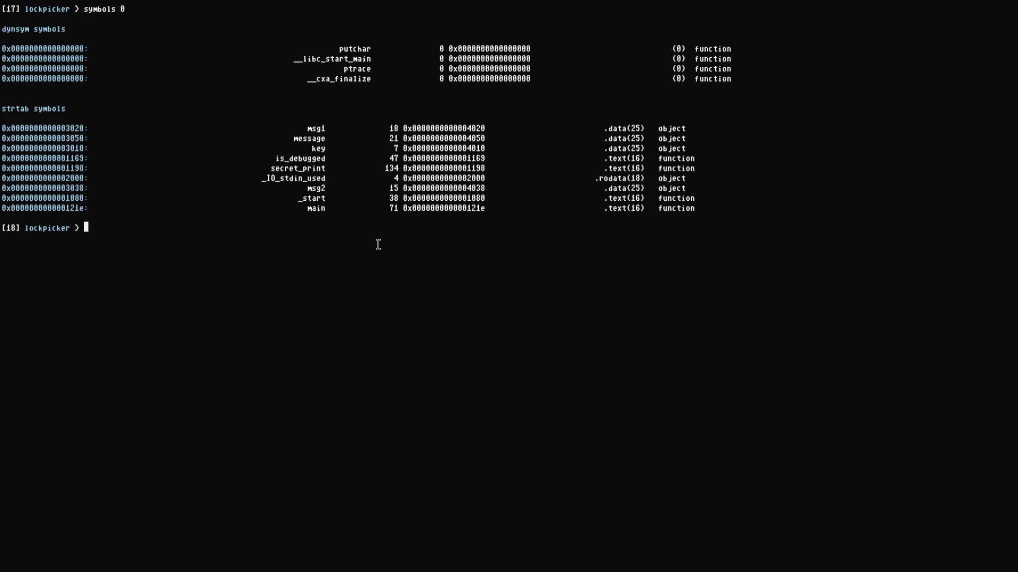
- Tile the terminal beside the Excalidraw browser and draw a tall rounded rectangle
key("super+f")
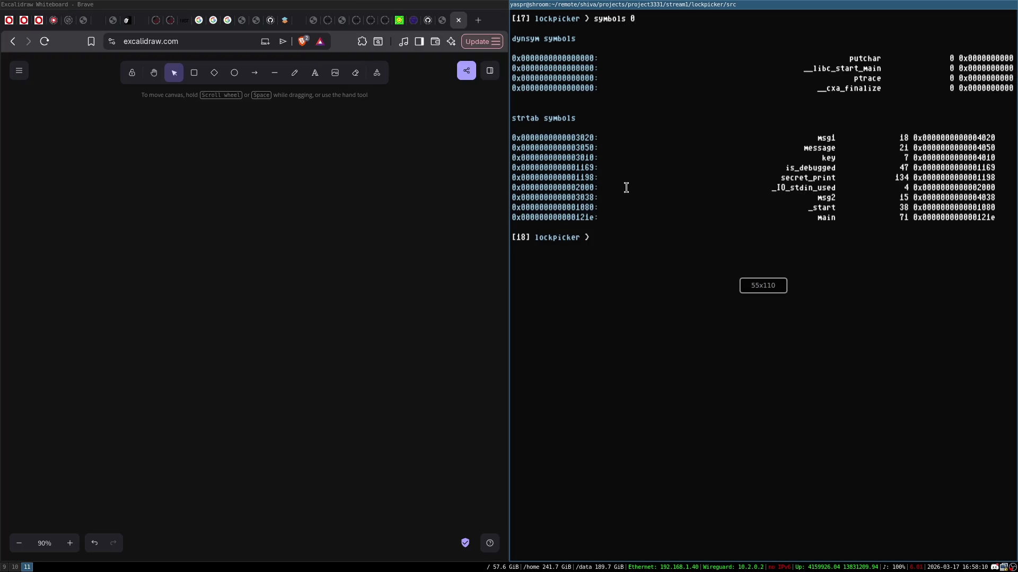
left_click(194, 74)
mouse_move(161, 145)
left_mouse_down()
mouse_move(218, 229)
mouse_move(277, 470)
left_mouse_up()
- Give the tall box a white outline and move it right and down
key("super+f")
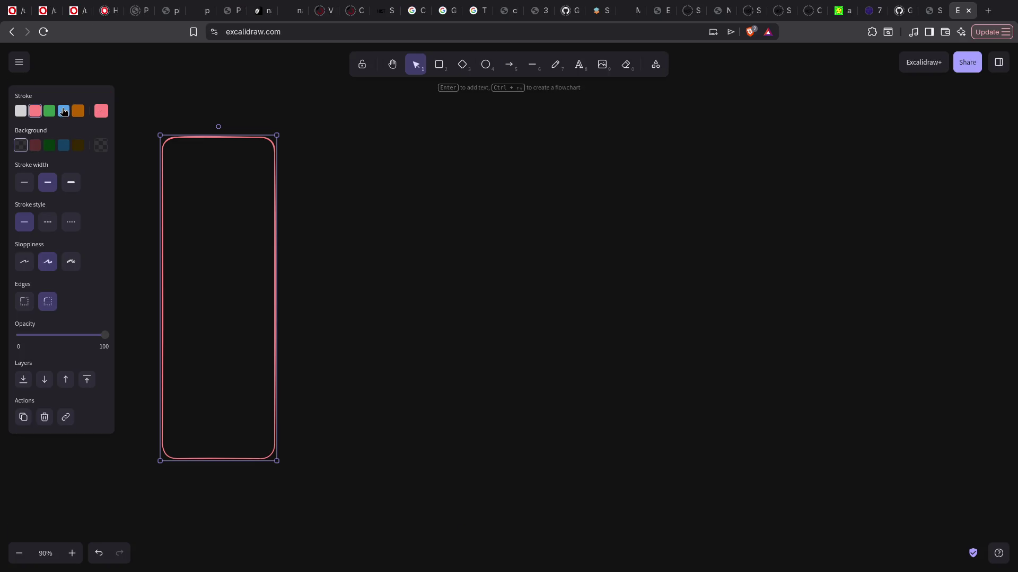
left_click(20, 111)
left_click_drag(240, 145, 335, 175)
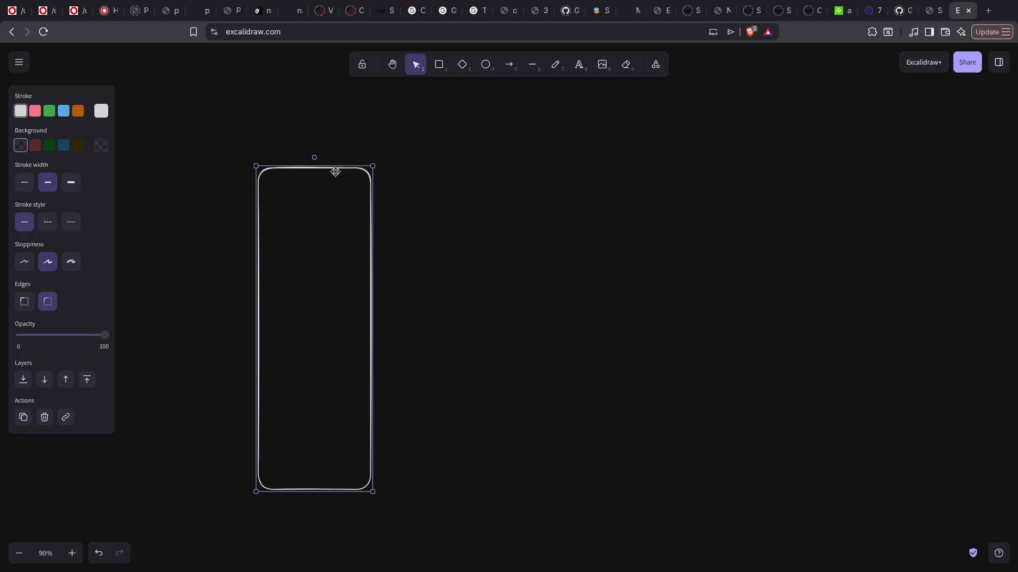
double_click(289, 197)
key("Escape")
- Draw a smaller inner box in the tall box's lower half labelled .game_code
key("r")
left_click_drag(278, 318, 356, 460)
left_click_drag(345, 409, 341, 413)
double_click(321, 387)
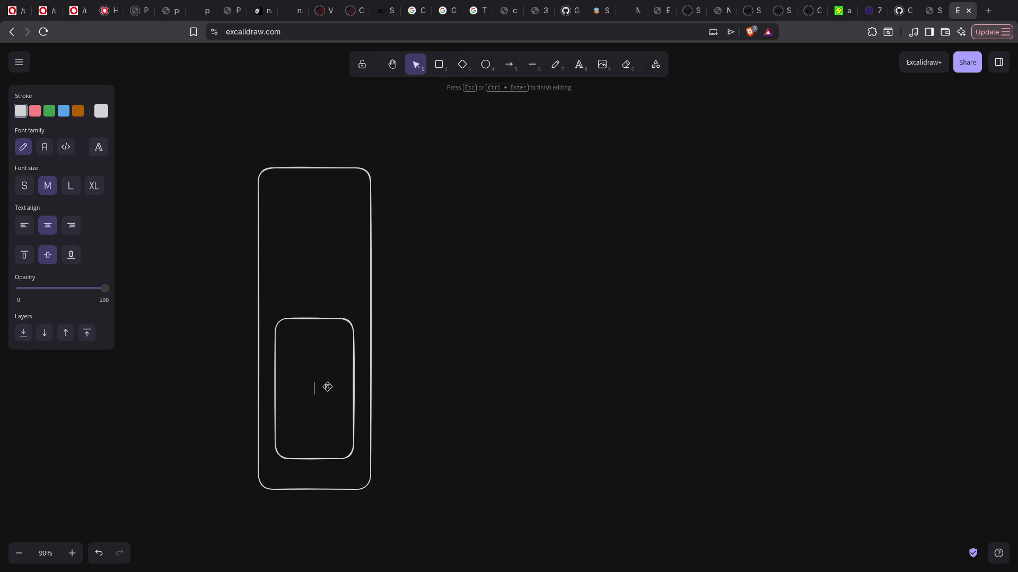
type("game")
type("_")
type("code")
type(".")
left_click(463, 372)
left_click(330, 318)
left_click(320, 197)
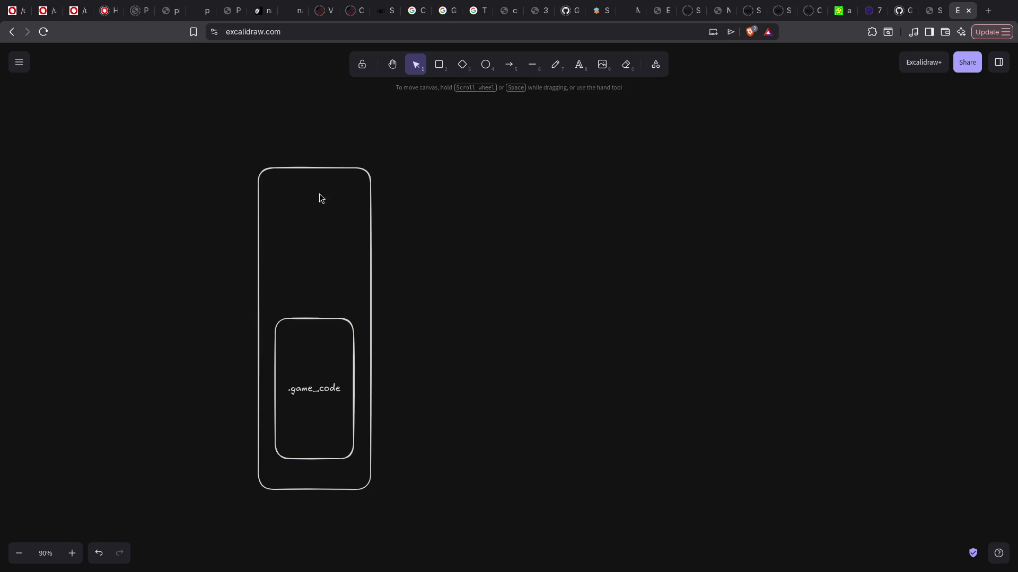
- Add an upper inner box, a wide box to the upper right, and an arrow between them
left_click(439, 64)
mouse_move(278, 184)
left_mouse_down()
mouse_move(363, 276)
mouse_move(350, 220)
mouse_move(352, 303)
left_mouse_up()
left_click(478, 121)
left_click(439, 64)
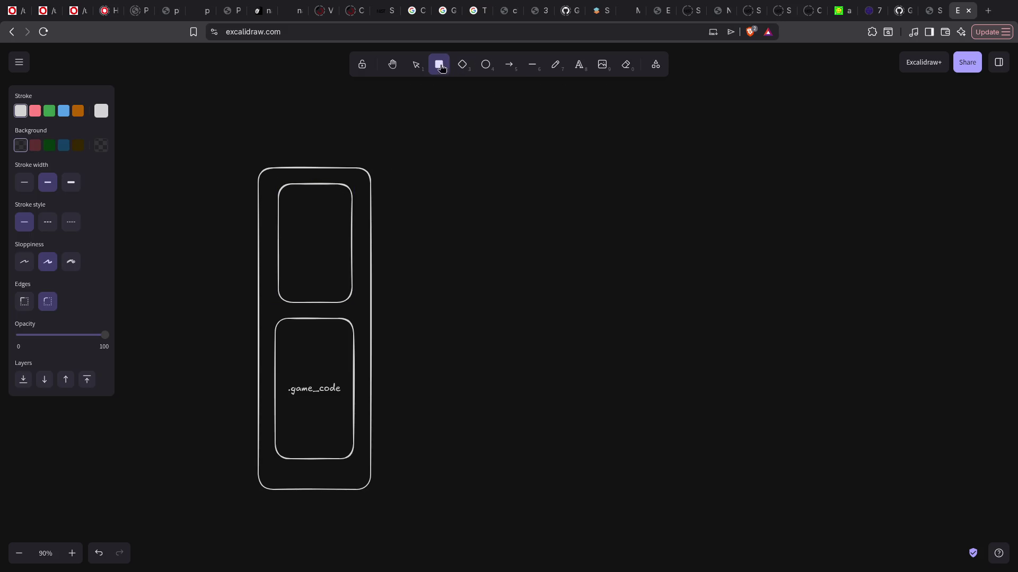
mouse_move(510, 107)
left_mouse_down()
mouse_move(656, 194)
mouse_move(659, 161)
left_mouse_up()
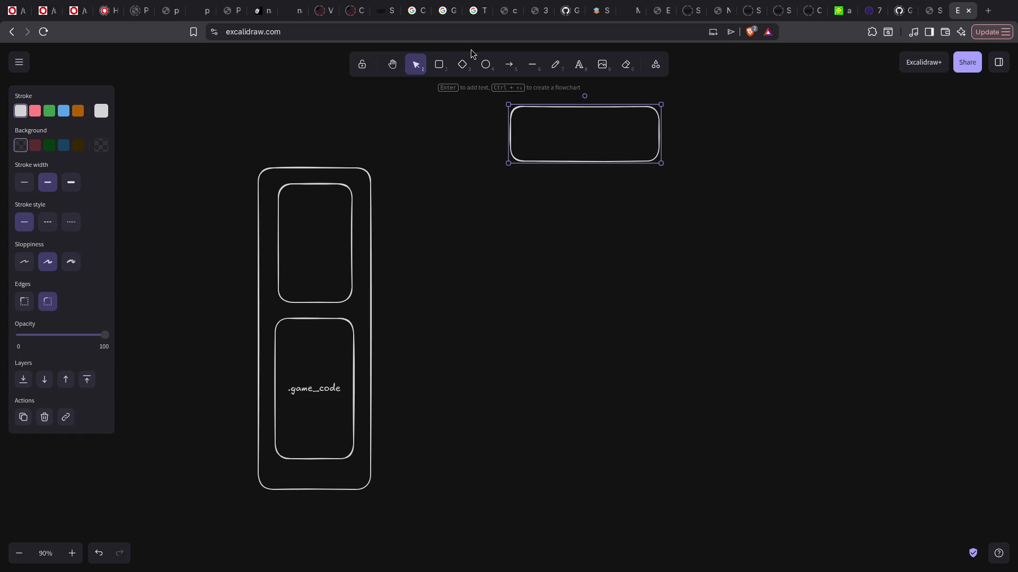
left_click(509, 64)
left_click_drag(322, 203, 517, 135)
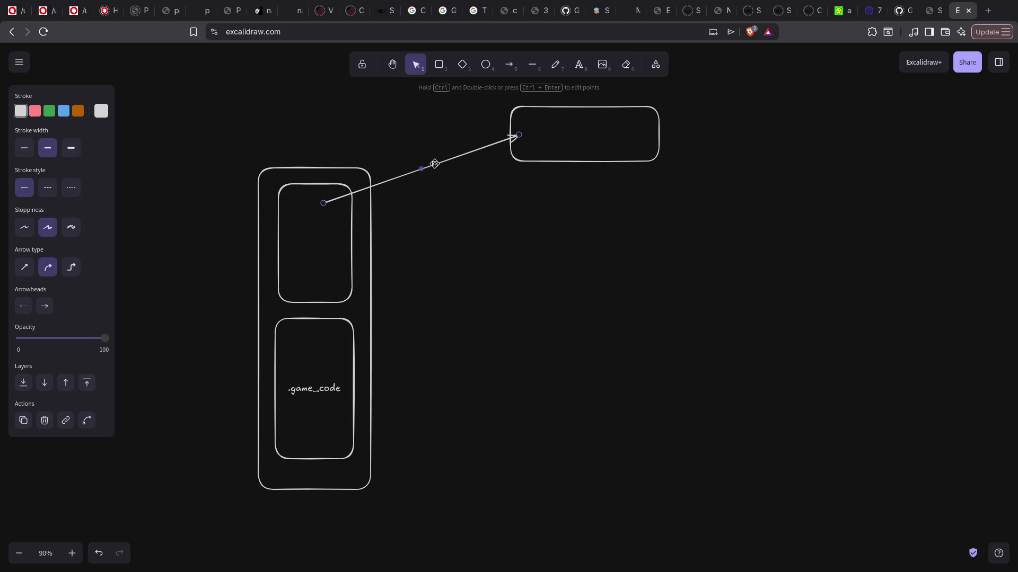
- Label the outgoing arrow and a new return arrow with Rq key and Rp key
double_click(432, 164)
type("Rq")
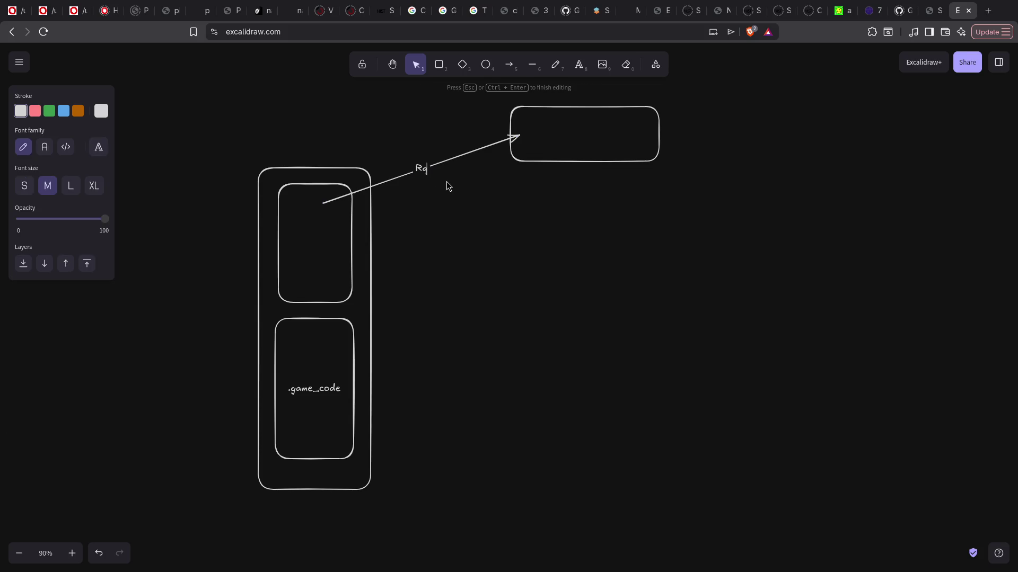
type(" key")
left_click(457, 207)
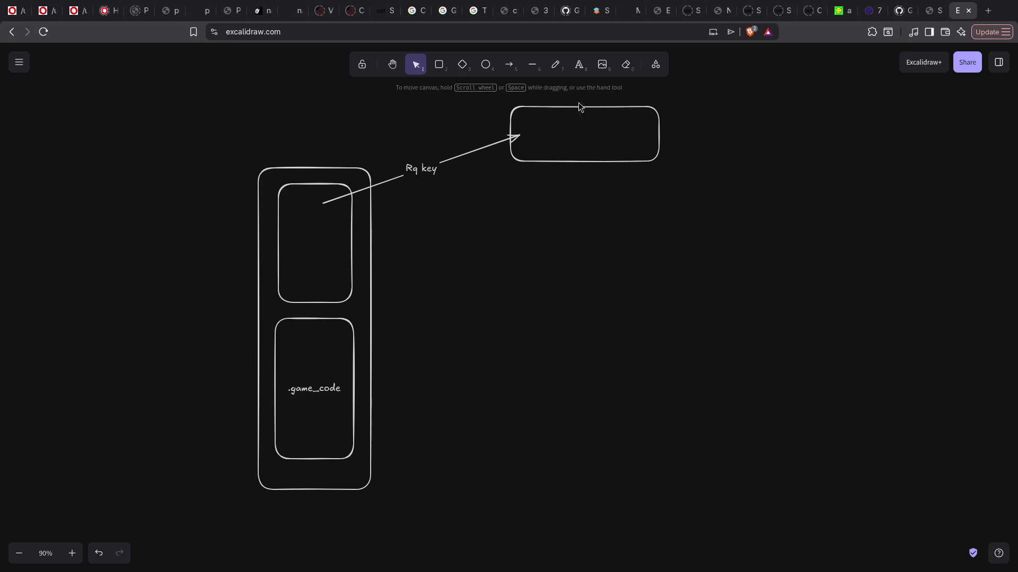
left_click(509, 64)
left_click_drag(545, 152, 339, 234)
double_click(442, 193)
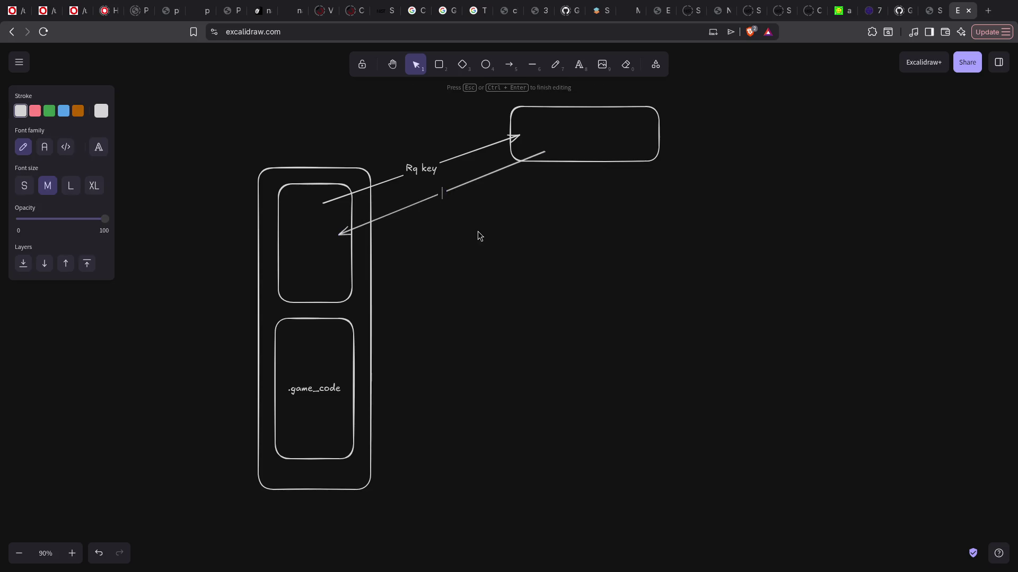
type("Rq")
type(" key")
left_click(297, 221)
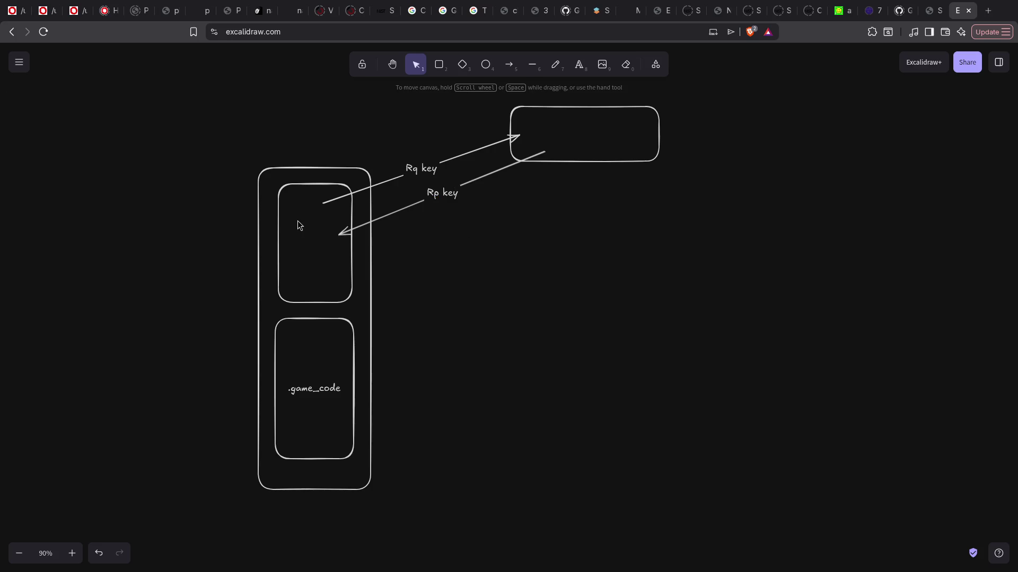
- Draw an arrow down into .game_code and an arrow out of it to Execution text
left_click(509, 64)
left_click_drag(297, 290, 297, 343)
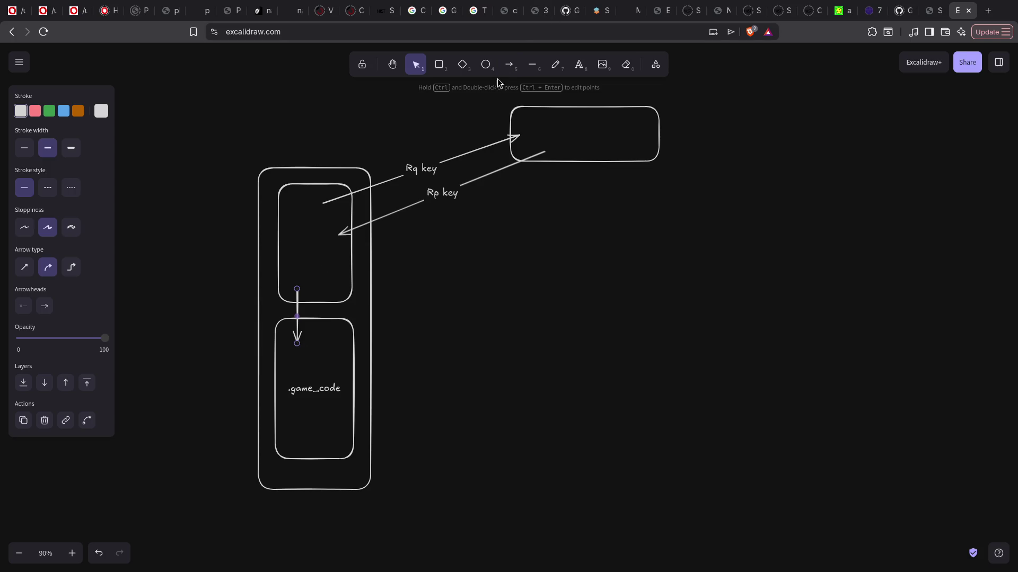
left_click(508, 66)
left_click_drag(334, 355, 494, 395)
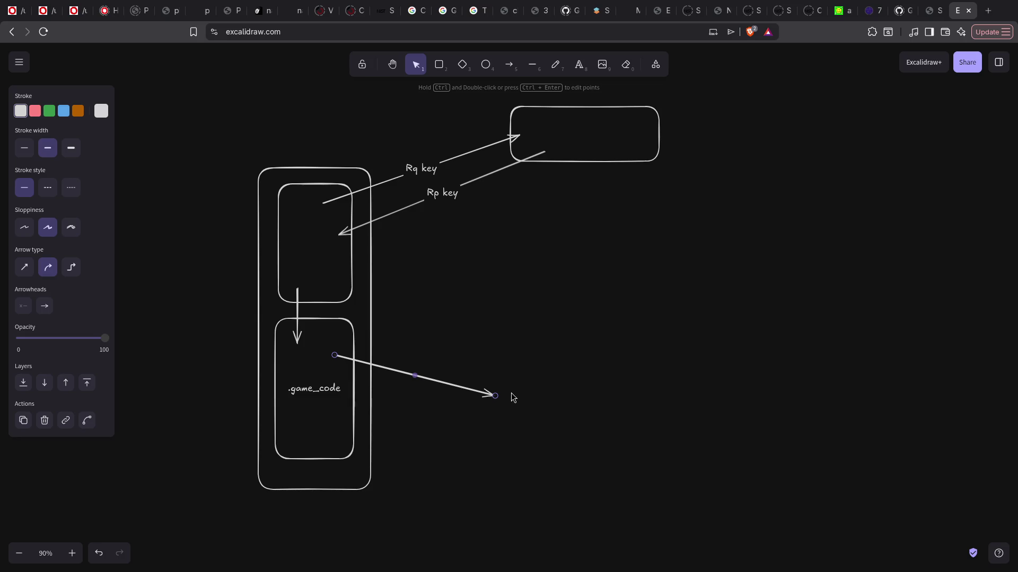
double_click(510, 395)
type("Exec")
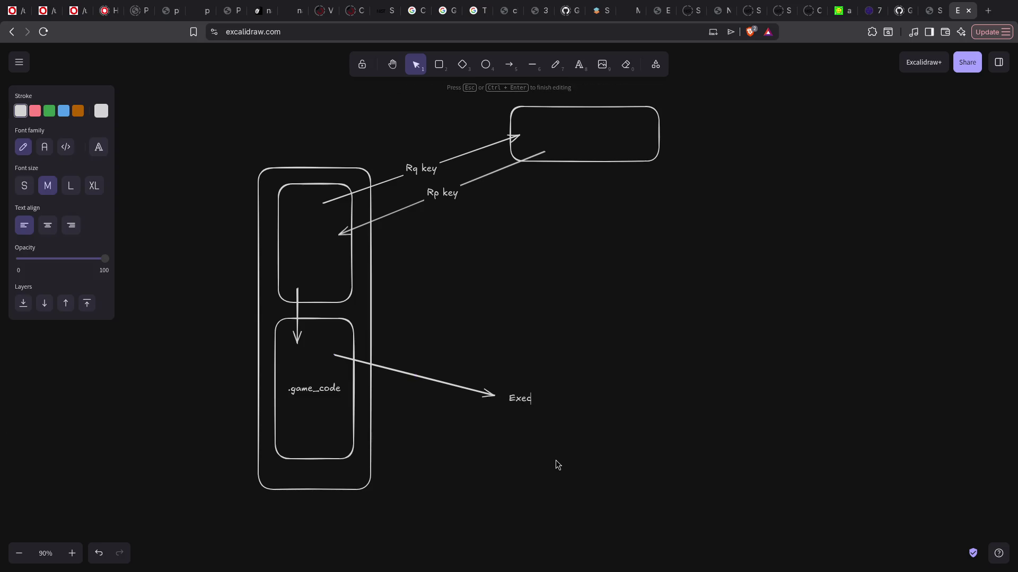
type("ution")
- Label the downward arrow Decrypt and check the whole diagram
double_click(299, 310)
type("De")
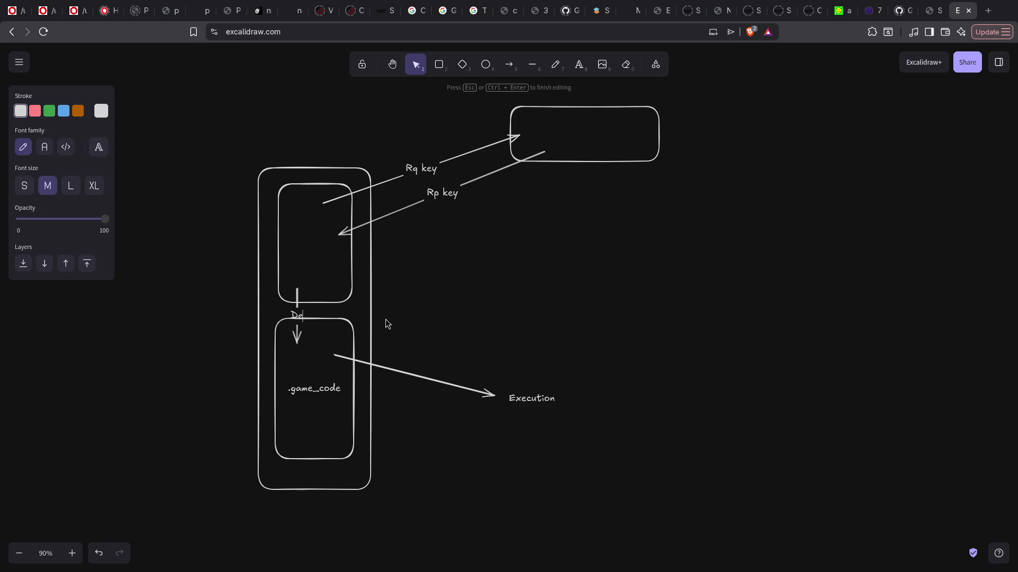
type("crypt")
key("Left")
key("Left")
key("Left")
type("c")
left_click(558, 276)
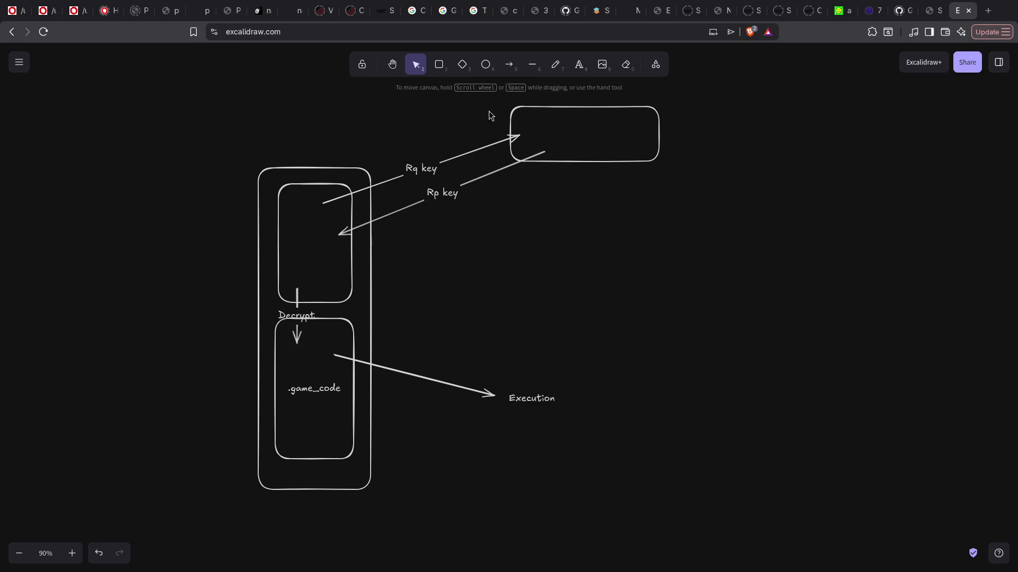
mouse_move(245, 145)
left_mouse_down()
mouse_move(377, 473)
mouse_move(384, 530)
left_mouse_up()
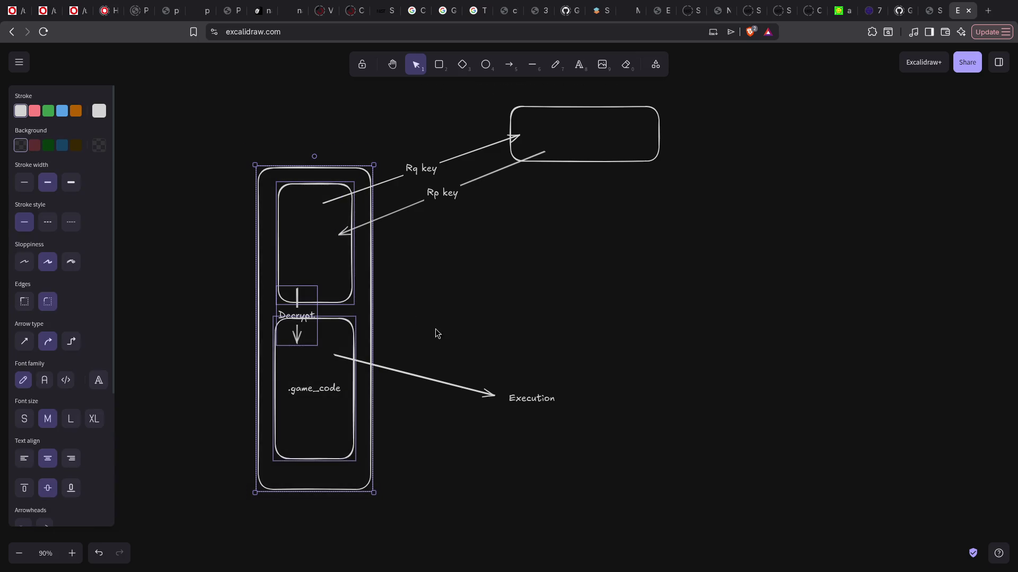
left_click(436, 339)
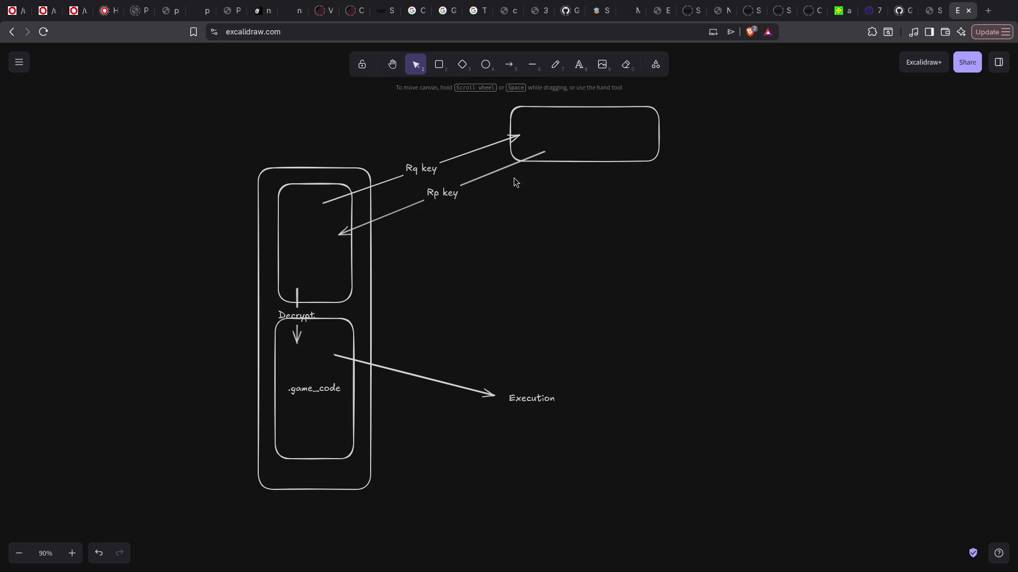
- Draw a horizontal divider across the tall box labelled Debug BP & memory dump
left_click(352, 257)
left_click(318, 378)
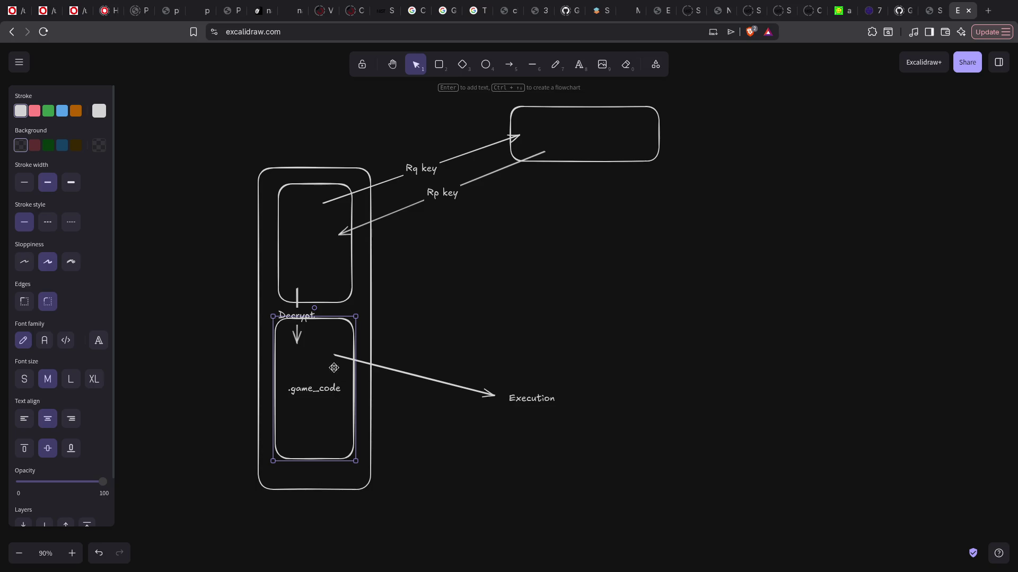
left_click(493, 313)
left_click(450, 194)
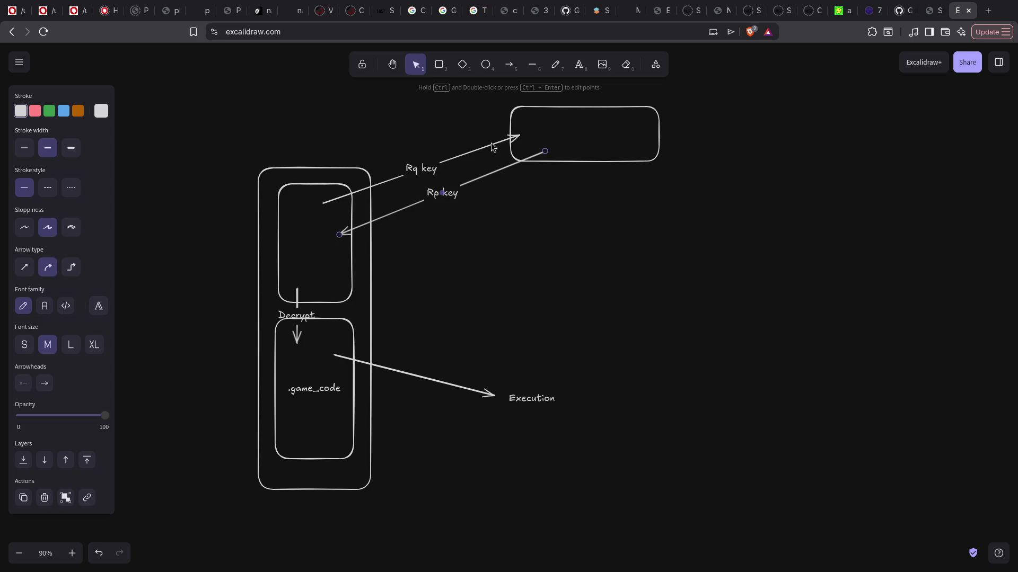
left_click(228, 207)
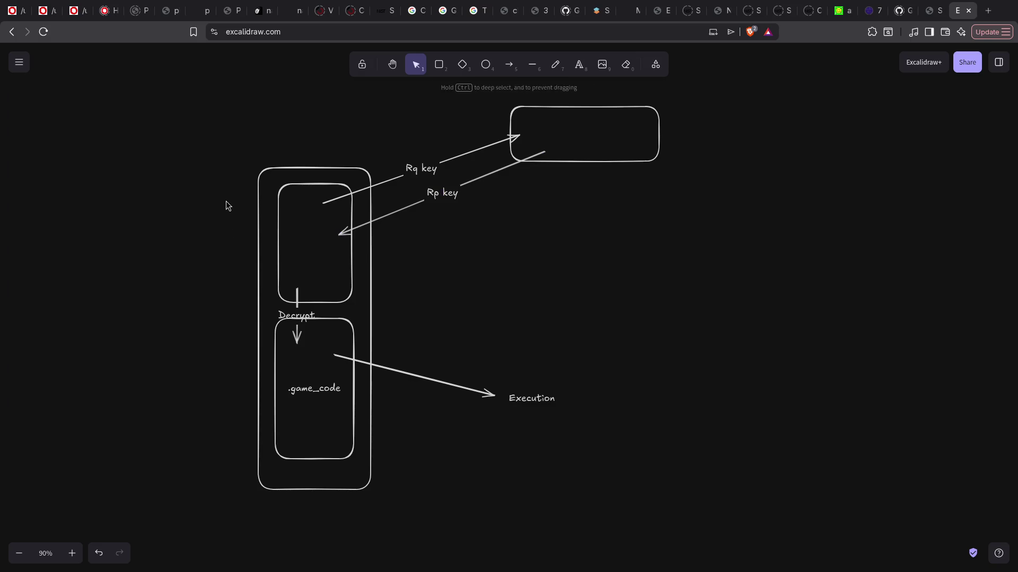
left_click(268, 171)
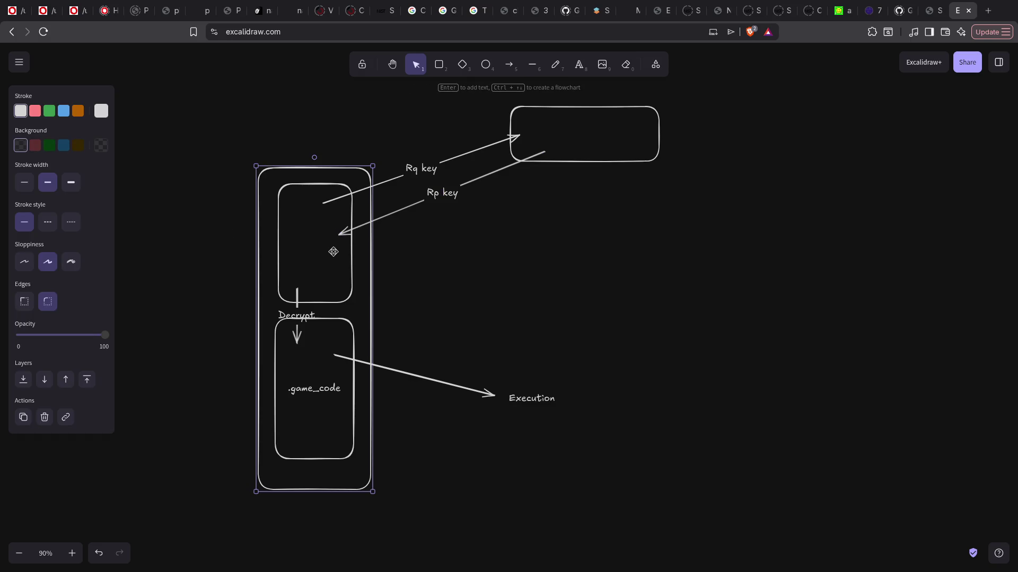
left_click(537, 70)
mouse_move(236, 273)
left_mouse_down()
mouse_move(574, 267)
mouse_move(569, 272)
left_mouse_up()
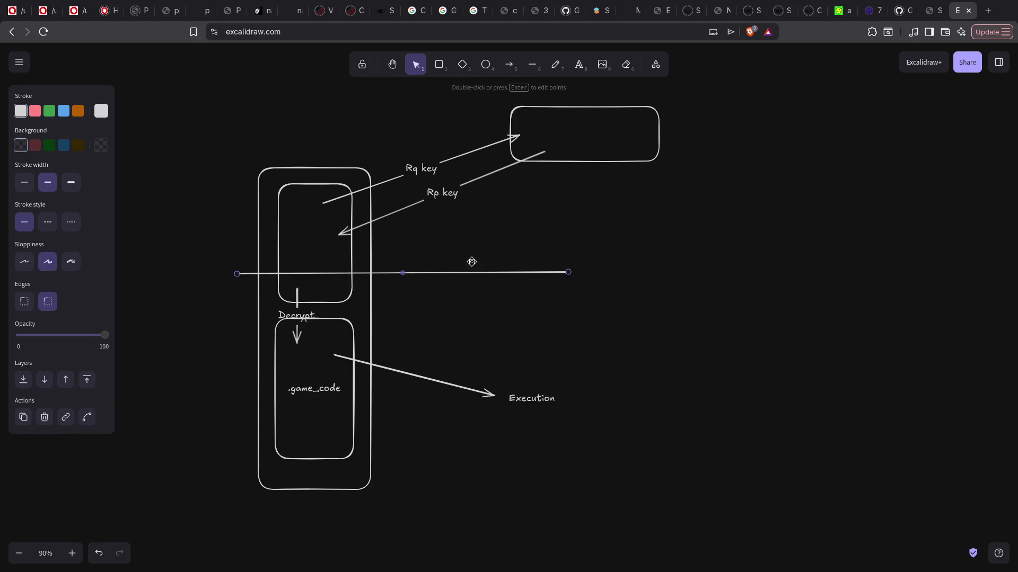
double_click(446, 266)
type("Debu")
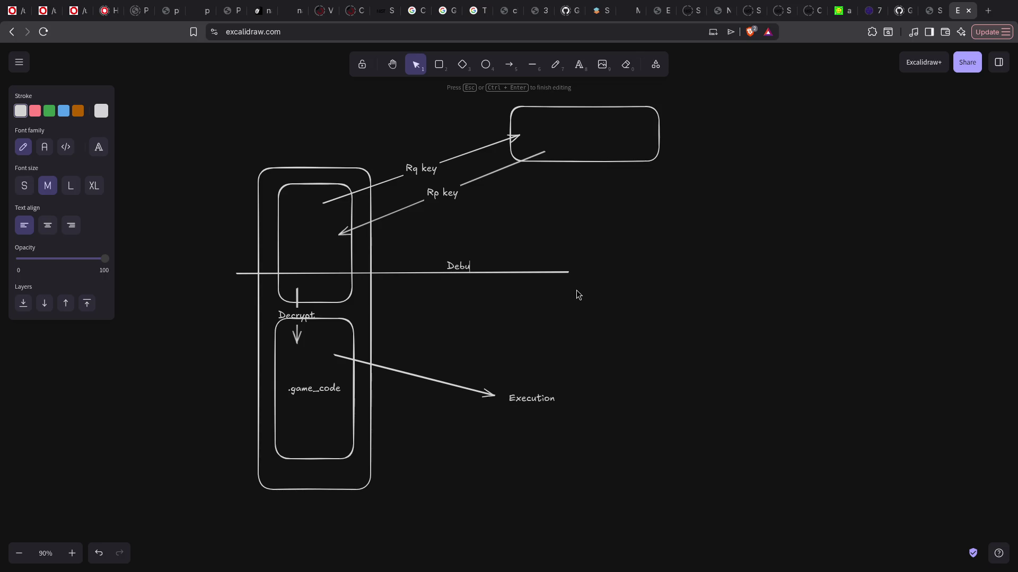
type("g BP & ")
type("memory dump")
left_click(681, 309)
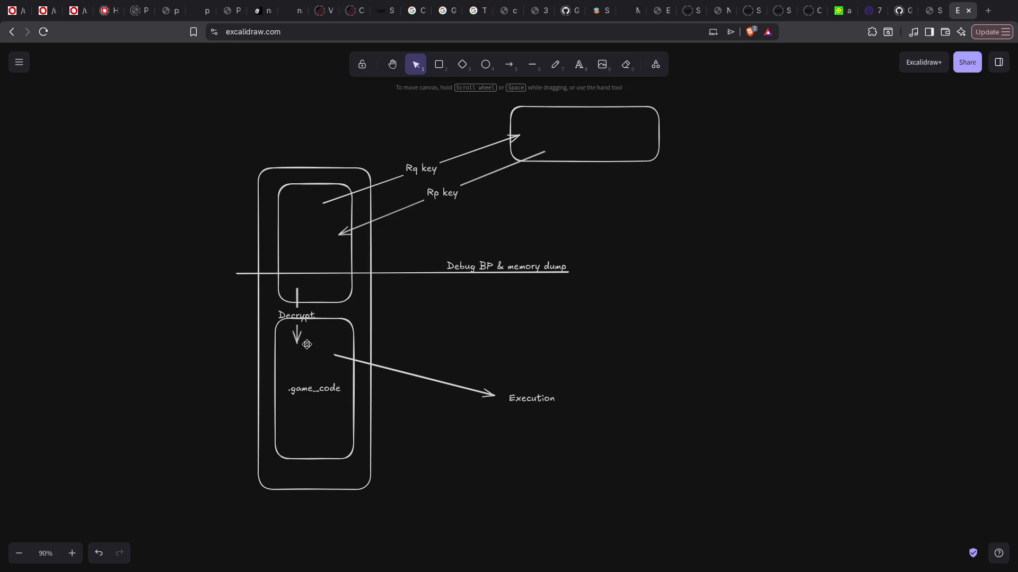
- Delete the upper box, Debug BP line and .game_code, then all remaining elements
left_click_drag(241, 309, 416, 541)
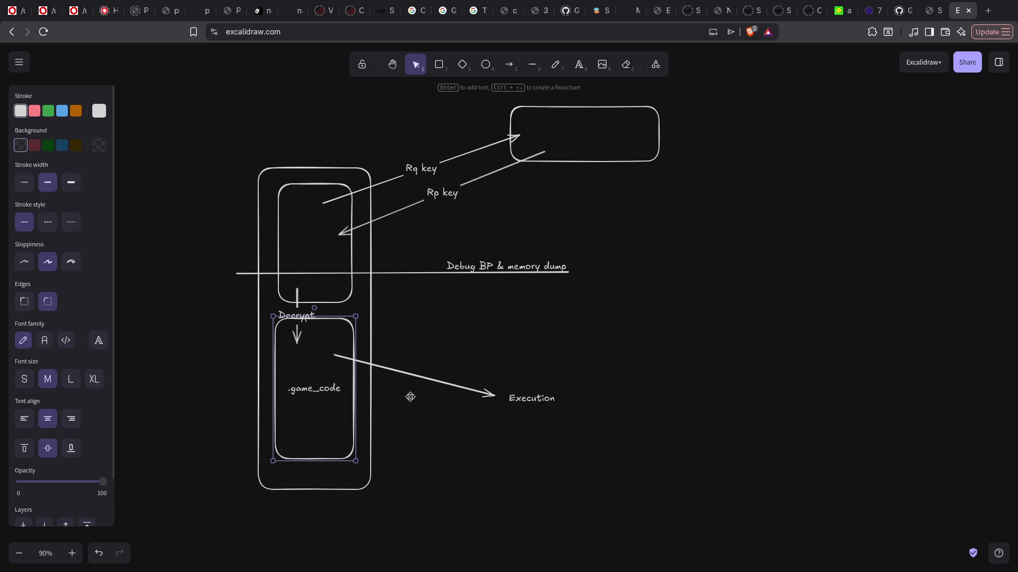
left_click(493, 395)
left_click(598, 467)
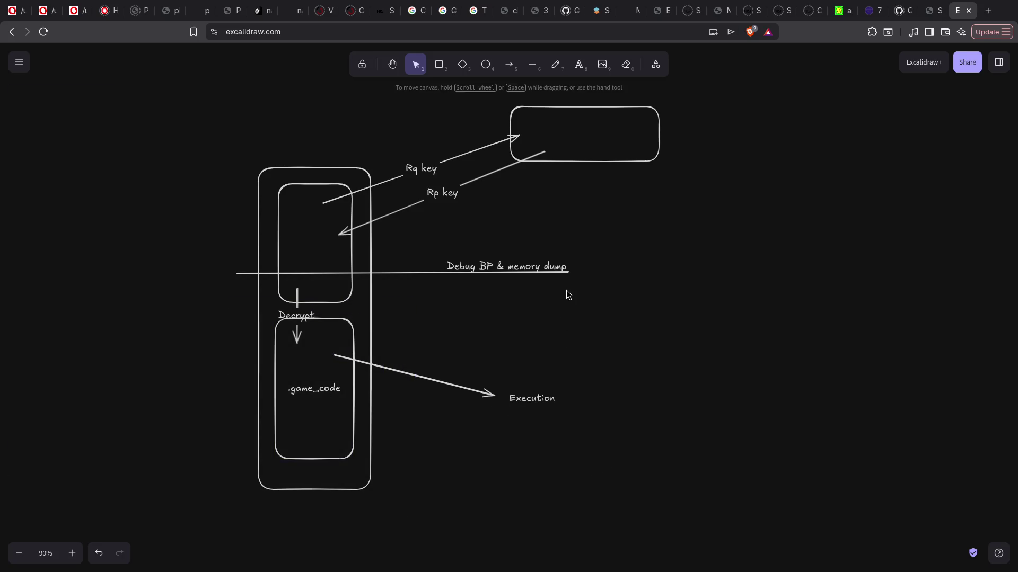
left_click(289, 184)
key("Delete")
left_click(312, 273)
key("Delete")
left_click(286, 322)
key("Delete")
left_click_drag(202, 79, 814, 571)
key("Delete")
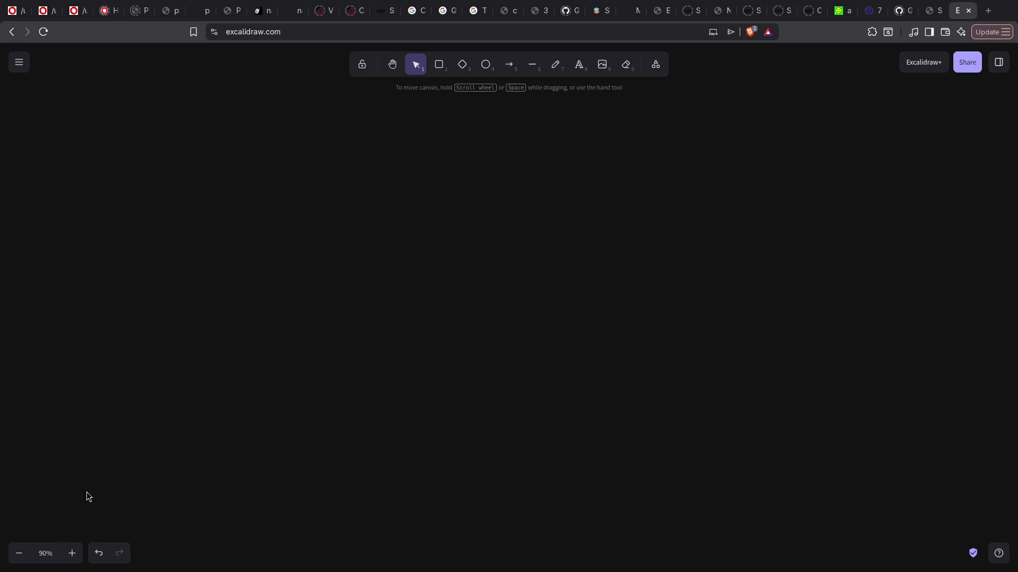
key("super+f")
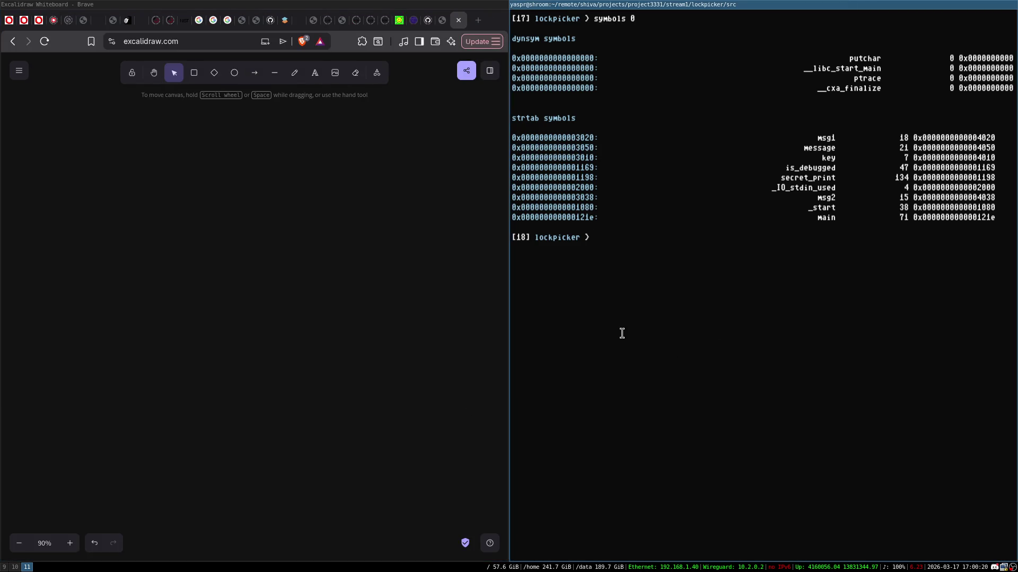
- Run exit twice to quit lockpicker and close the terminal
key("super+f")
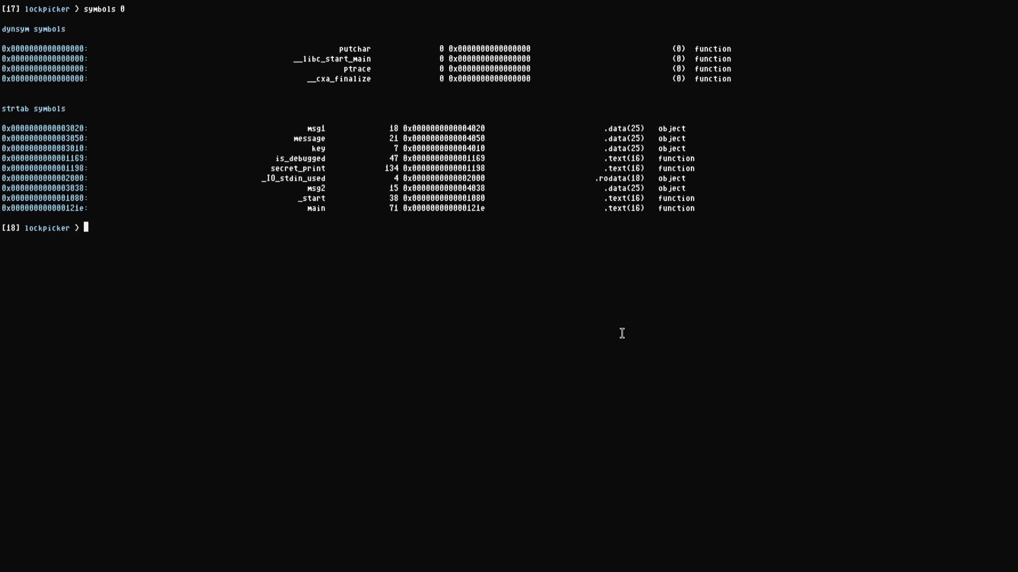
key("super+f")
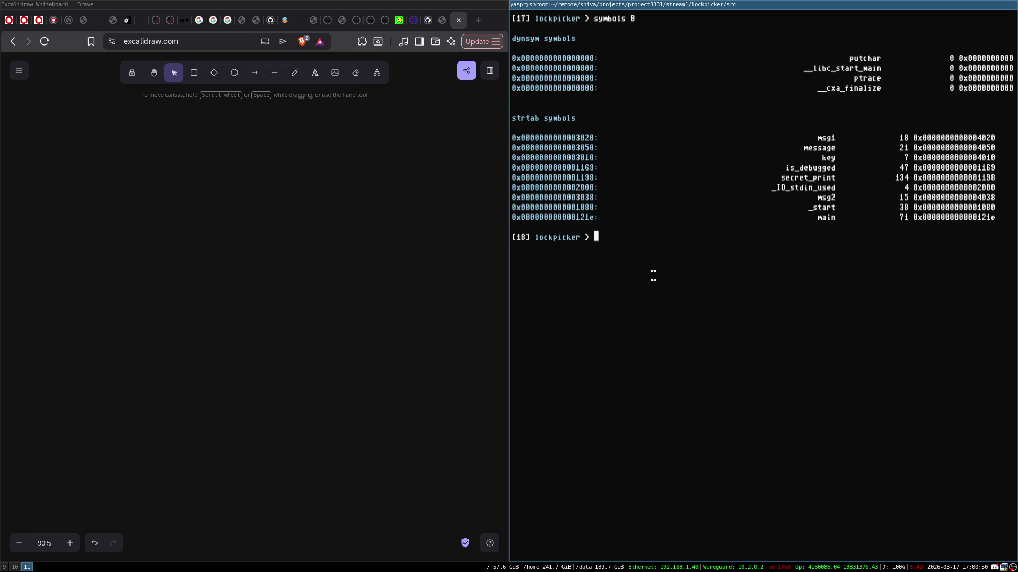
type("exit")
key("Return")
type("exit")
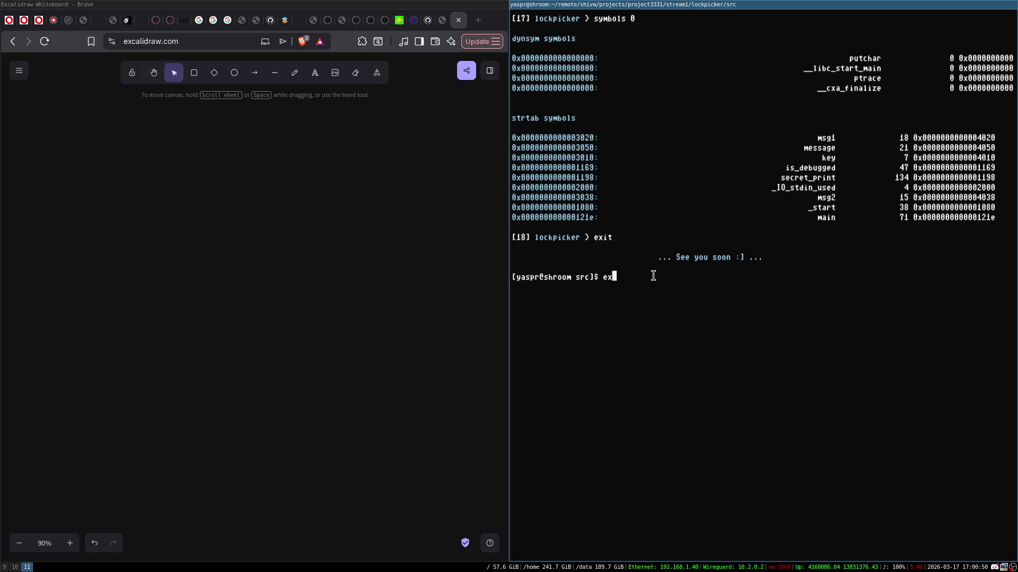
key("Return")
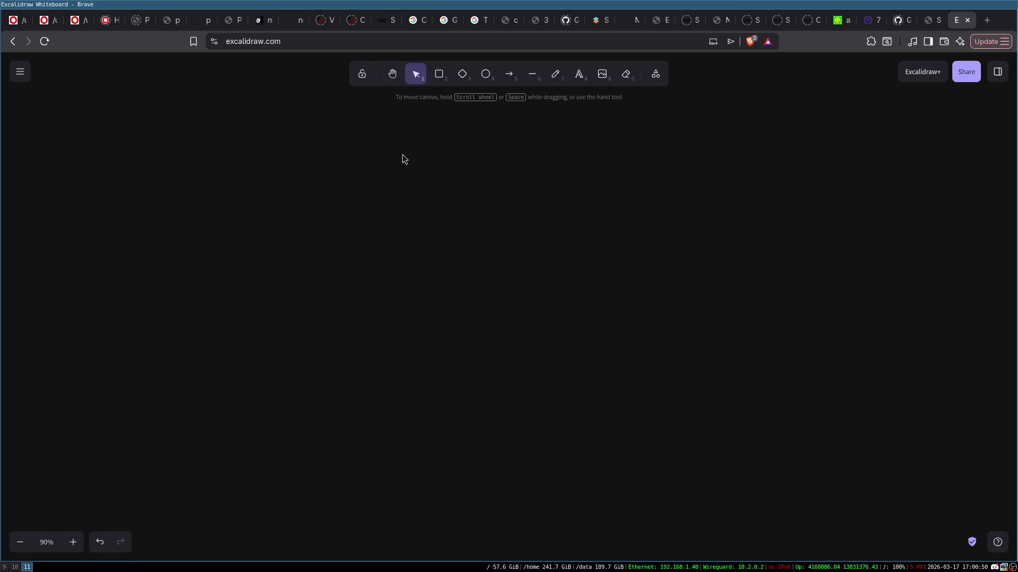
- Draw a tall container with a small inner box and title it Encrypted Drive
left_click(437, 79)
mouse_move(253, 159)
left_mouse_down()
mouse_move(342, 300)
mouse_move(355, 390)
left_mouse_up()
key("r")
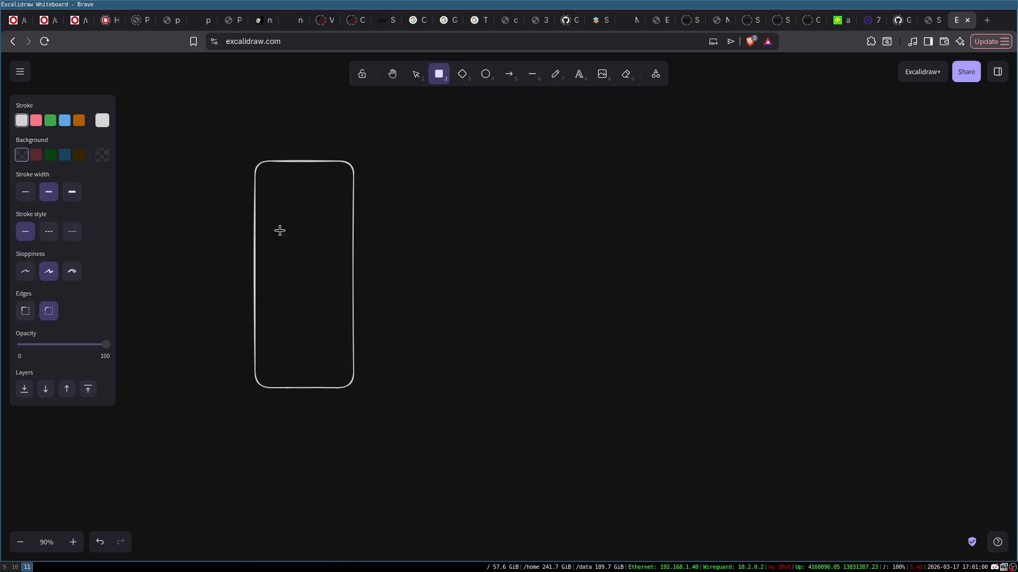
left_click_drag(287, 182, 327, 229)
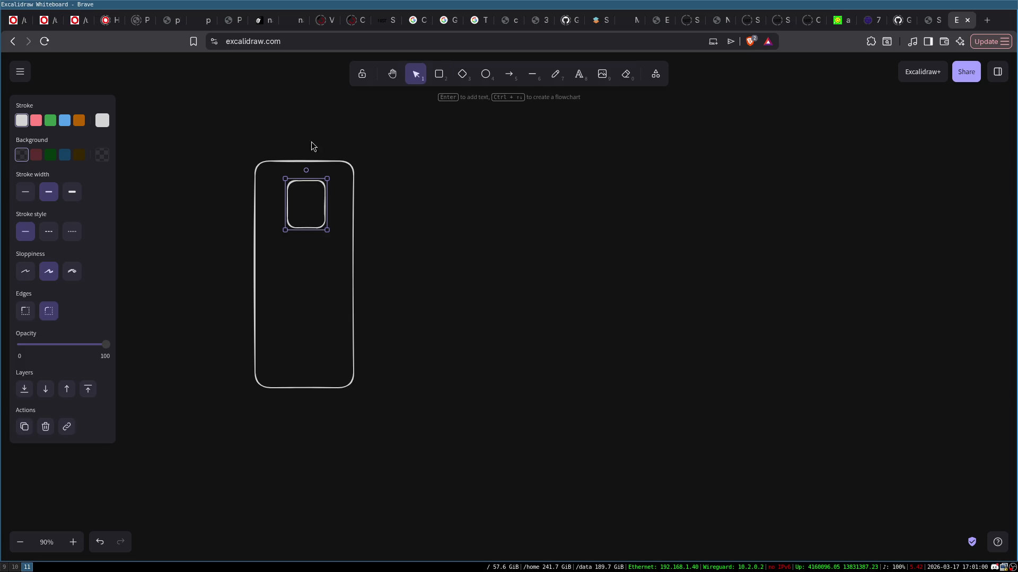
double_click(293, 147)
type("ENcryption")
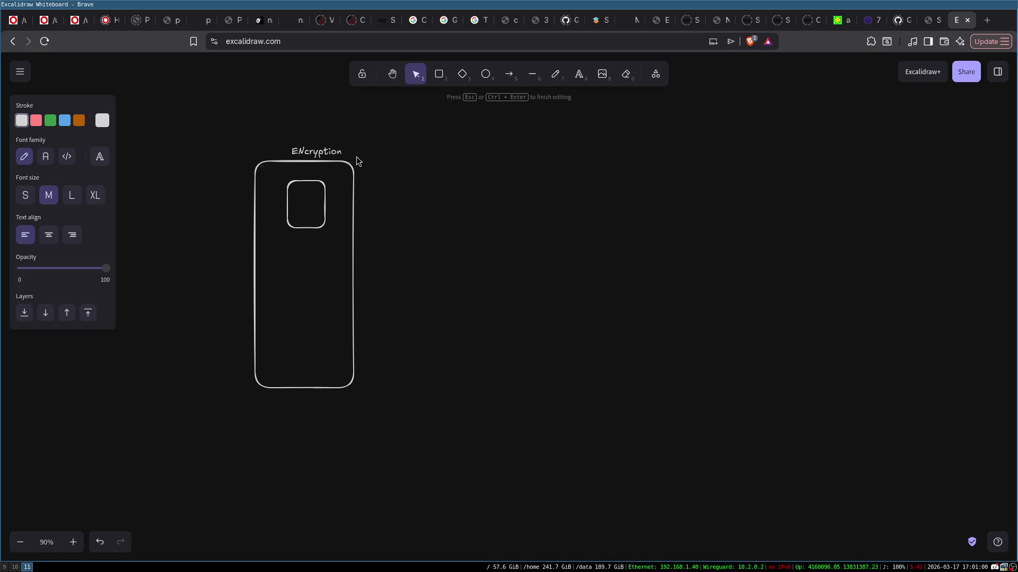
key("BackSpace")
key("BackSpace")
key("BackSpace")
type("ncryption")
type("rive")
left_click(295, 169)
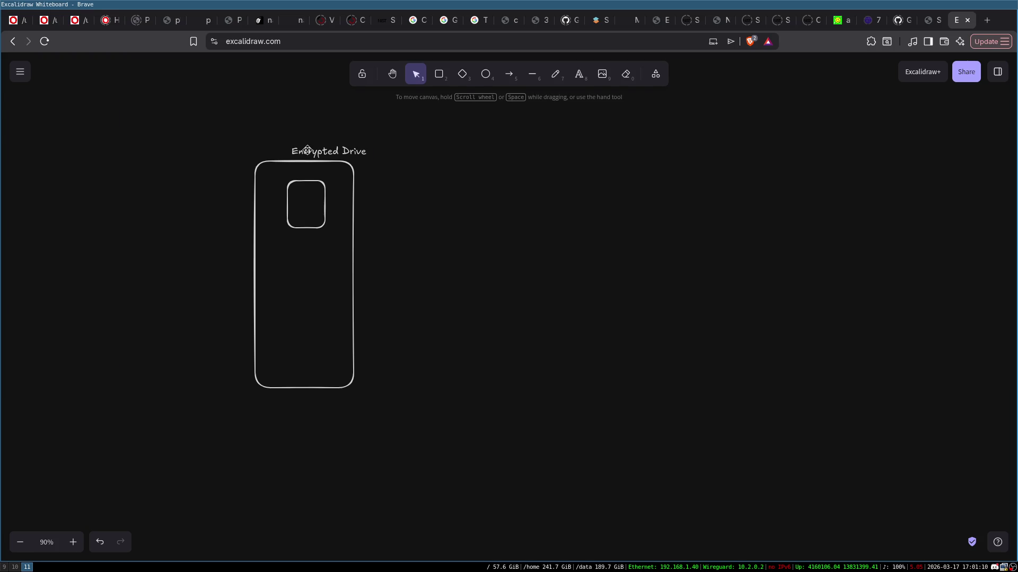
left_click(303, 150)
- Label the small box Crypto / AES+XTS on two lines and widen it to fit
double_click(305, 201)
type("Crypto")
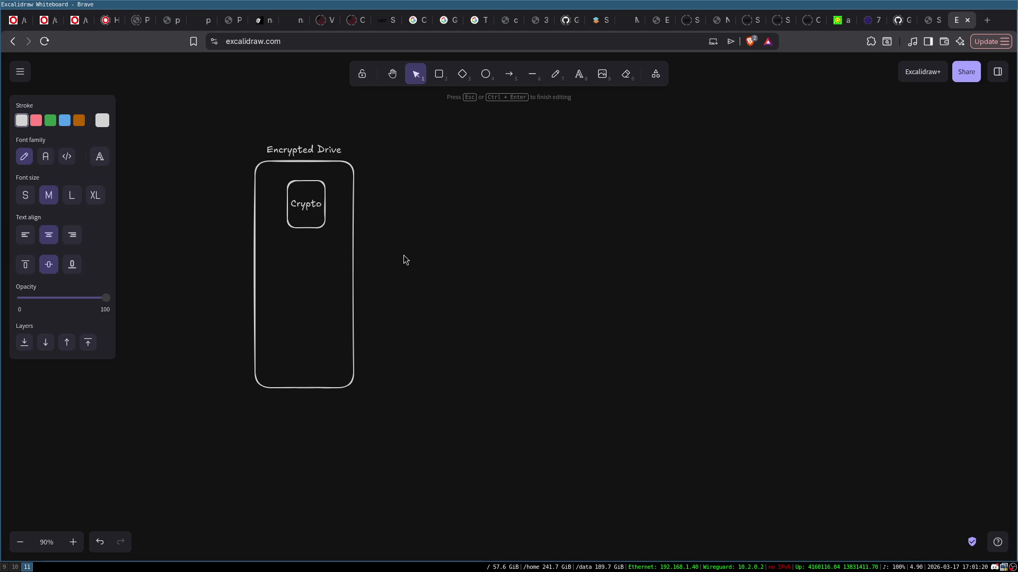
key("Return")
type("AES")
type("+XTS")
key("Escape")
mouse_move(329, 209)
left_mouse_down()
mouse_move(344, 210)
mouse_move(323, 200)
left_mouse_up()
left_click(390, 229)
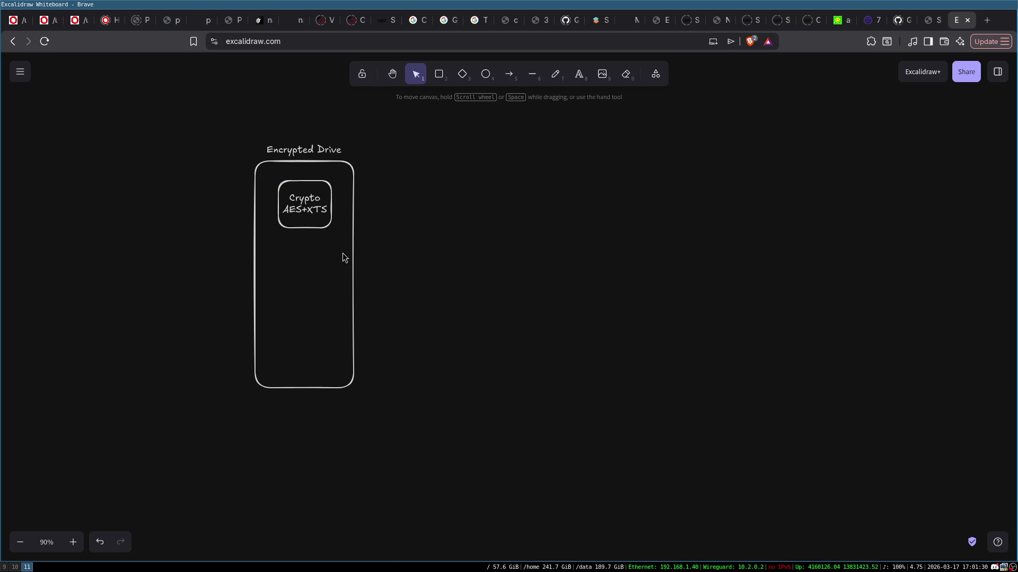
- Add an EEPROM diamond below the Crypto box, widened across the container
left_click(461, 75)
left_click_drag(270, 247, 323, 307)
double_click(292, 269)
type("EEPROM")
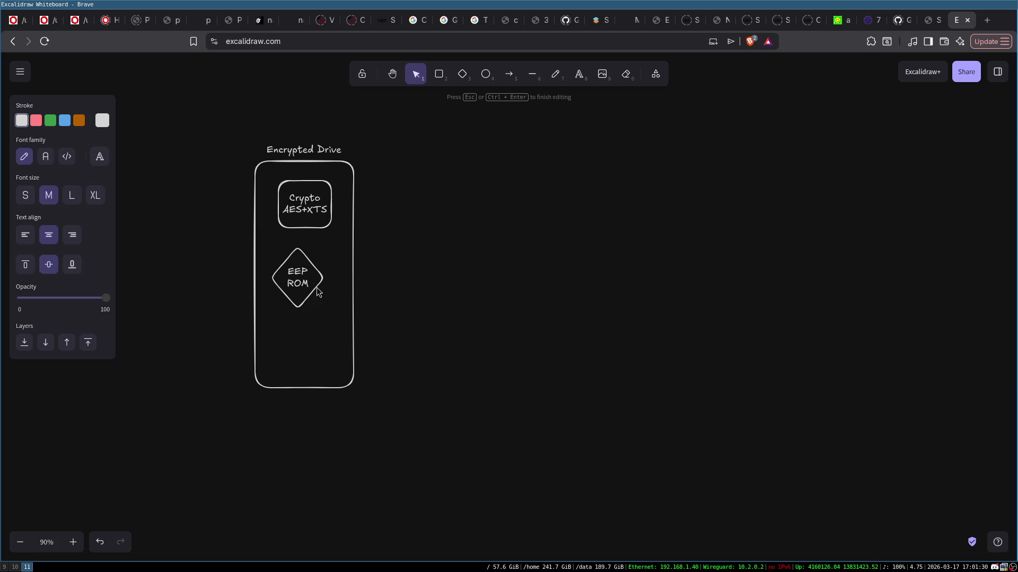
key("Escape")
mouse_move(325, 278)
left_mouse_down()
mouse_move(378, 277)
mouse_move(326, 284)
left_mouse_up()
left_click(520, 122)
- Connect Crypto down to EEPROM with an arrow and add an SSD box at the bottom
left_click(509, 73)
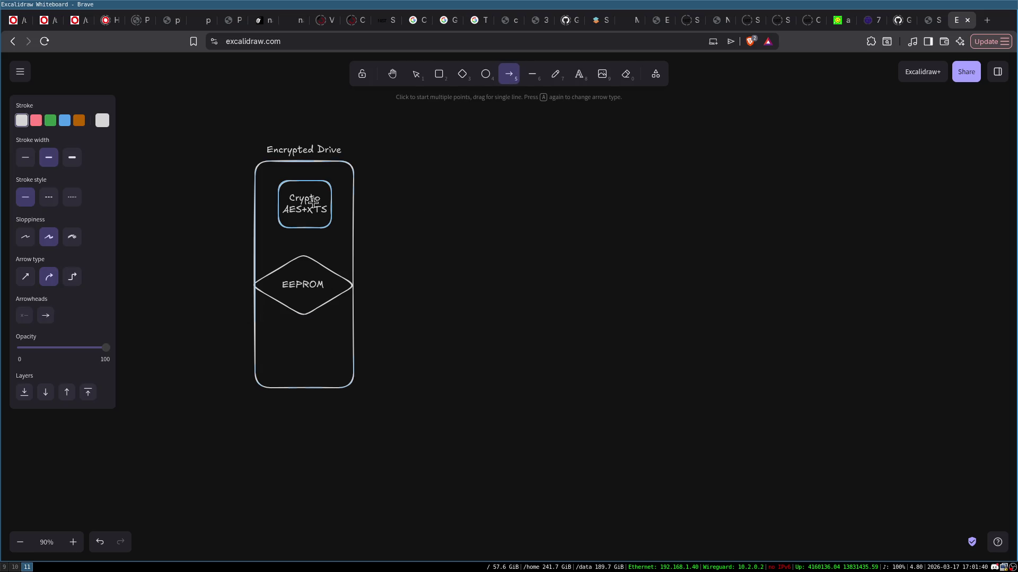
left_click_drag(303, 228, 304, 259)
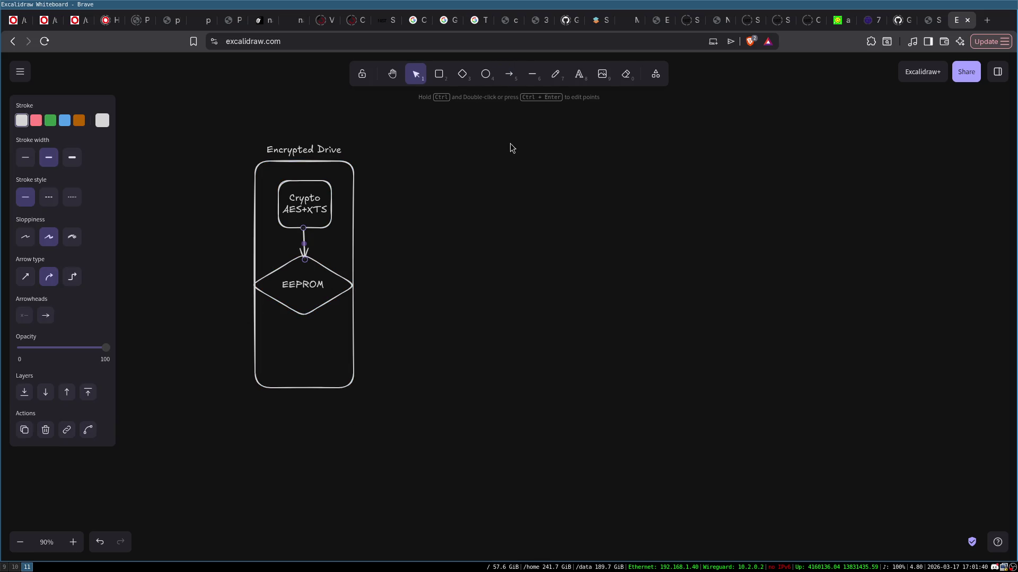
left_click(439, 74)
left_click_drag(264, 322, 345, 377)
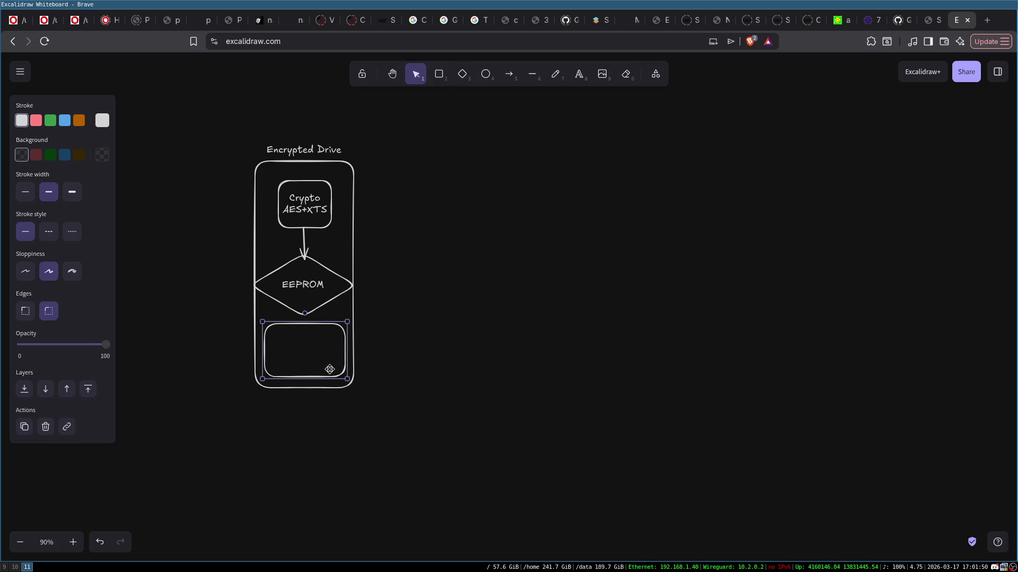
double_click(313, 351)
type("SSD")
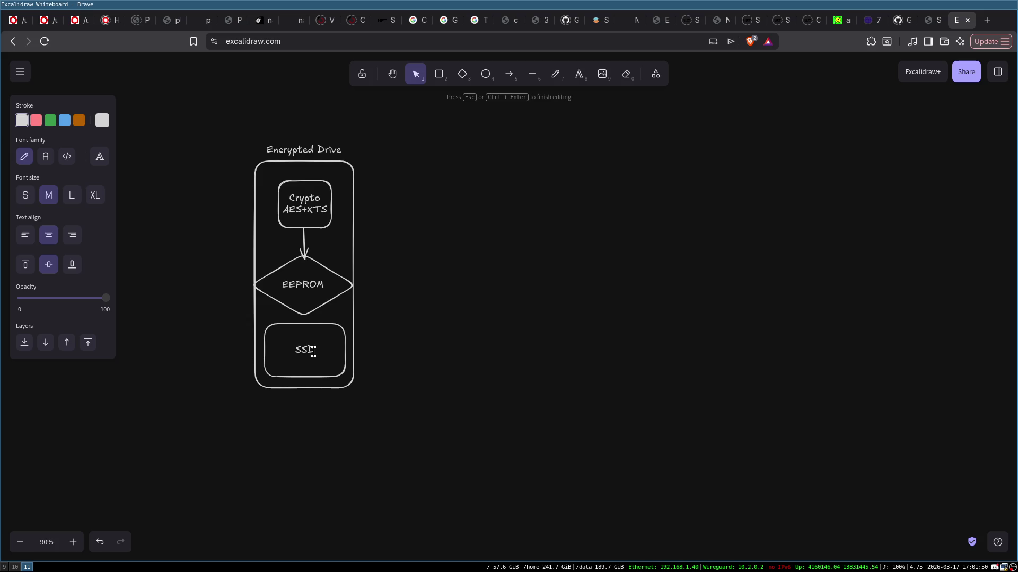
left_click(371, 364)
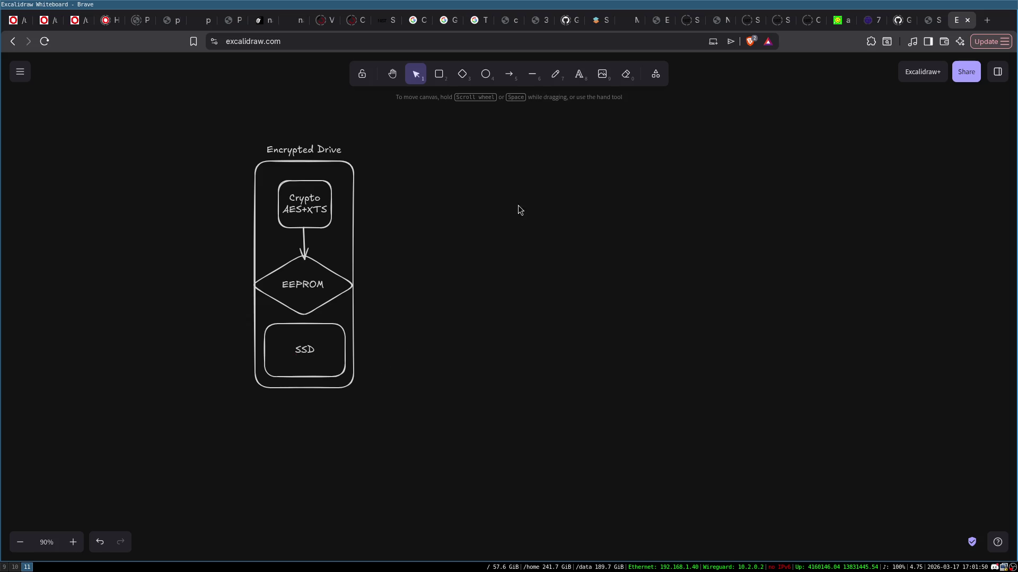
- Draw a container right of the drive and fill it with copied small key rectangles
left_click(439, 74)
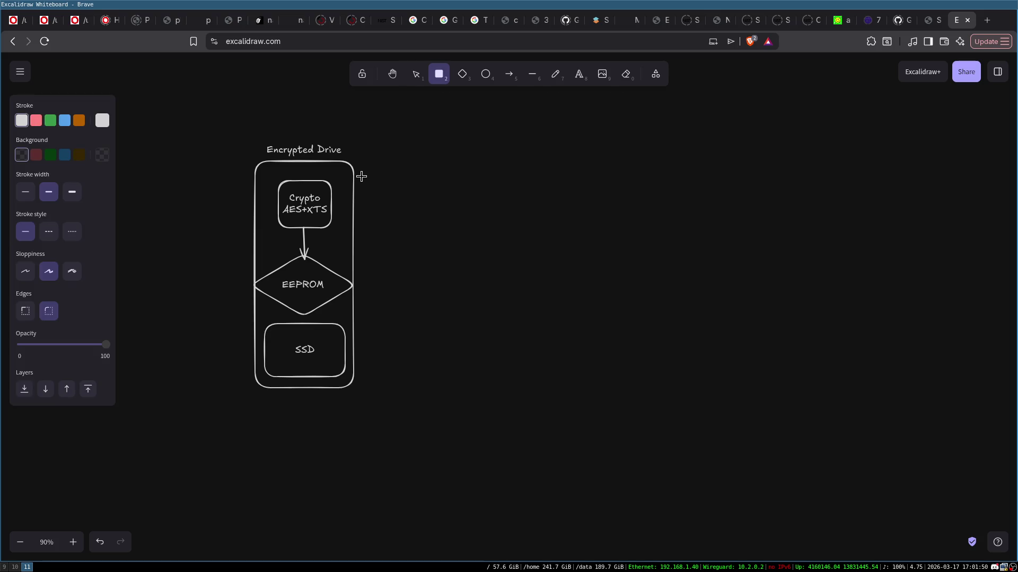
mouse_move(364, 166)
left_mouse_down()
mouse_move(459, 271)
mouse_move(488, 261)
mouse_move(525, 270)
left_mouse_up()
left_click(438, 74)
left_click_drag(378, 181, 408, 210)
key("ctrl+c")
key("ctrl+v")
mouse_move(429, 249)
left_mouse_down()
mouse_move(433, 173)
mouse_move(433, 187)
mouse_move(479, 195)
mouse_move(419, 240)
mouse_move(393, 242)
mouse_move(445, 223)
mouse_move(484, 228)
mouse_move(502, 209)
left_mouse_up()
key("ctrl+v")
key("ctrl+v")
key("ctrl+v")
key("ctrl+v")
- Label the container Keypad and undo a stray arrow drawn above the drive title
left_click(523, 209)
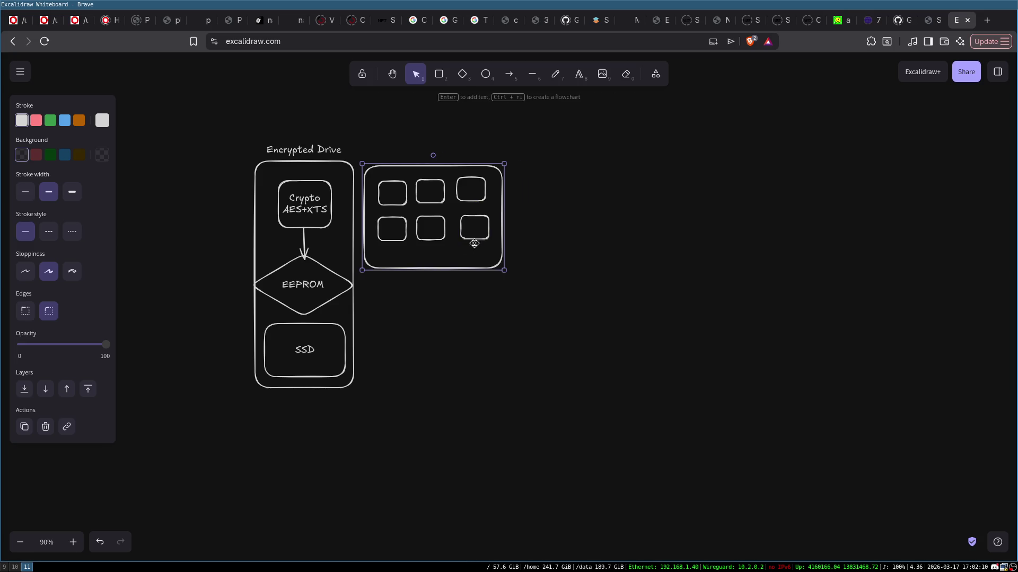
double_click(419, 257)
type("eypad")
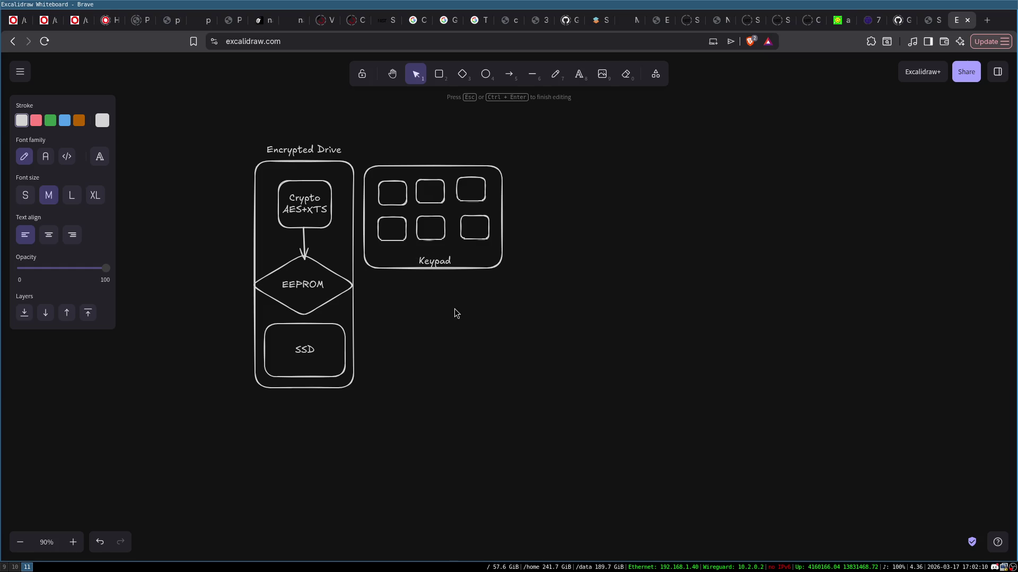
left_click(457, 313)
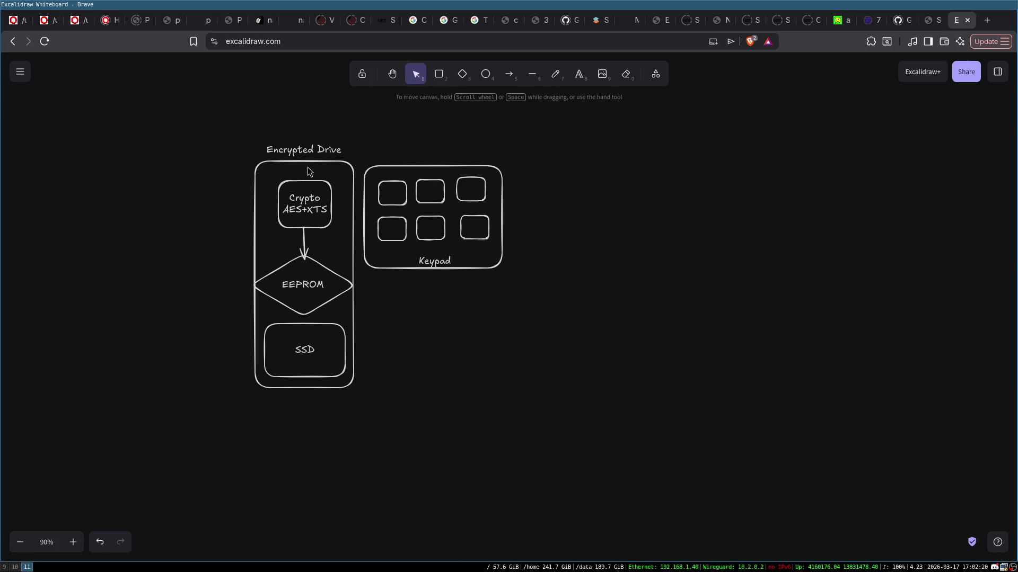
left_click(509, 74)
mouse_move(311, 82)
left_mouse_down()
mouse_move(310, 136)
mouse_move(300, 91)
left_mouse_up()
key("ctrl+z")
- Add an upward arrow above the Encrypted Drive labelled USB
left_click(509, 73)
double_click(294, 80)
type("USB")
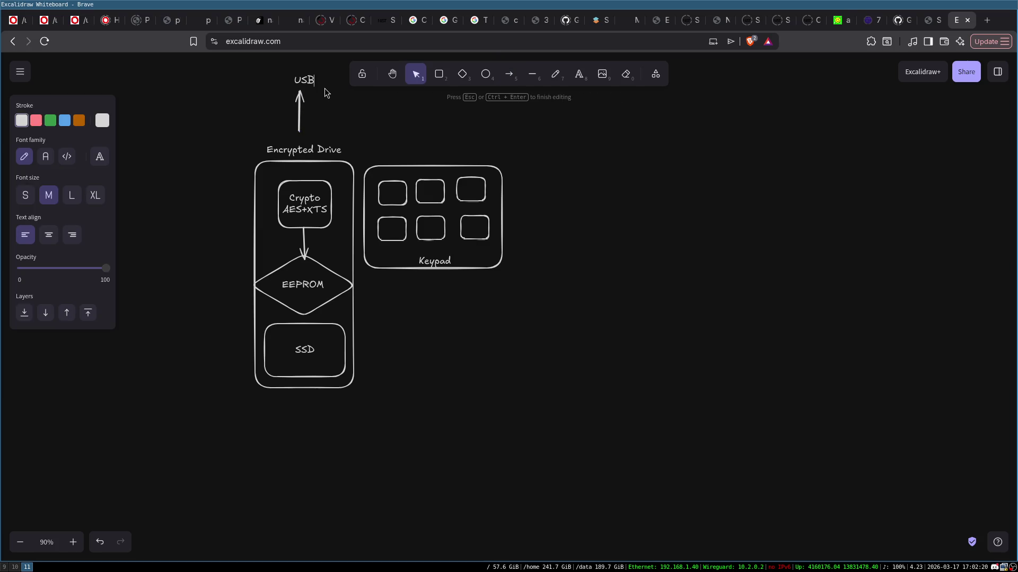
left_click(346, 113)
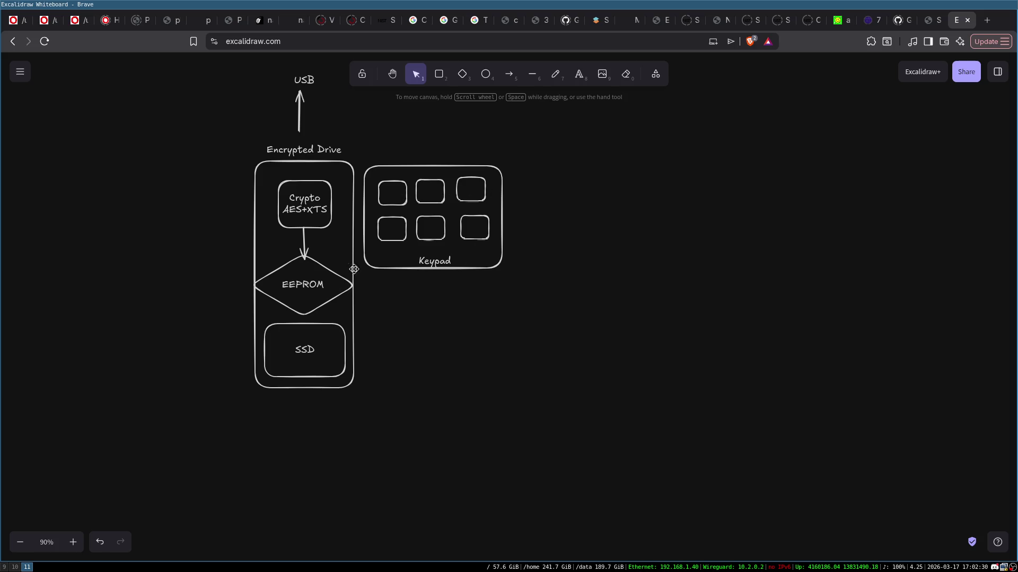
- Review the Crypto, EEPROM and SSD elements, then start a KEK text note right of EEPROM
left_click(297, 197)
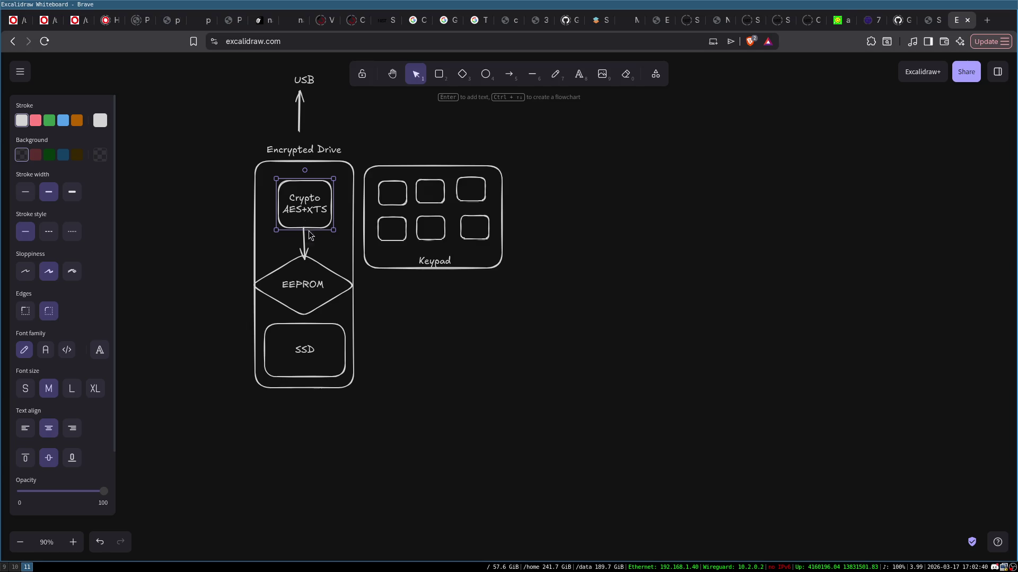
left_click(301, 278)
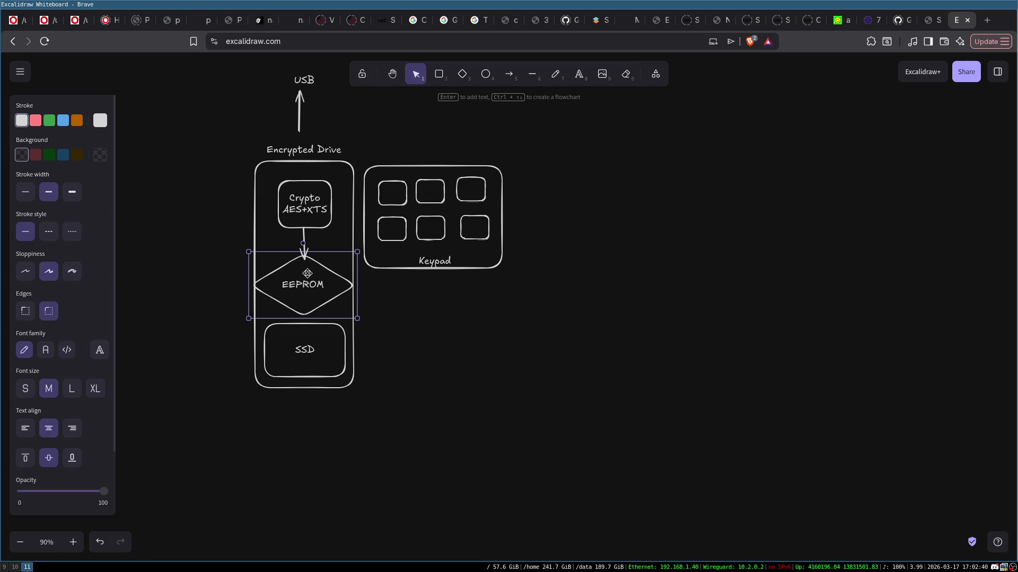
left_click(318, 353)
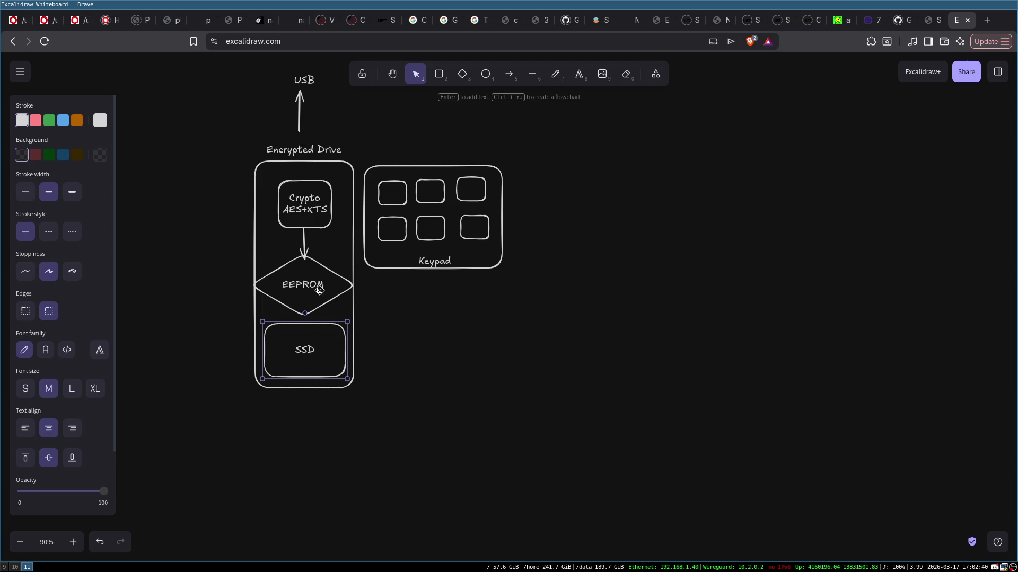
left_click(313, 200)
left_click(323, 298)
double_click(390, 298)
type("K")
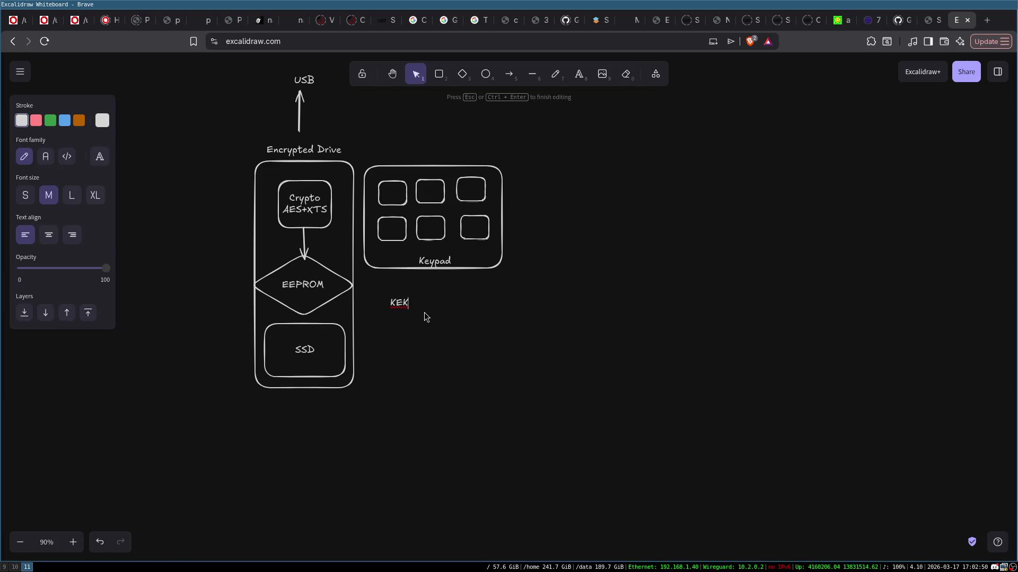
type("EK")
left_click(416, 319)
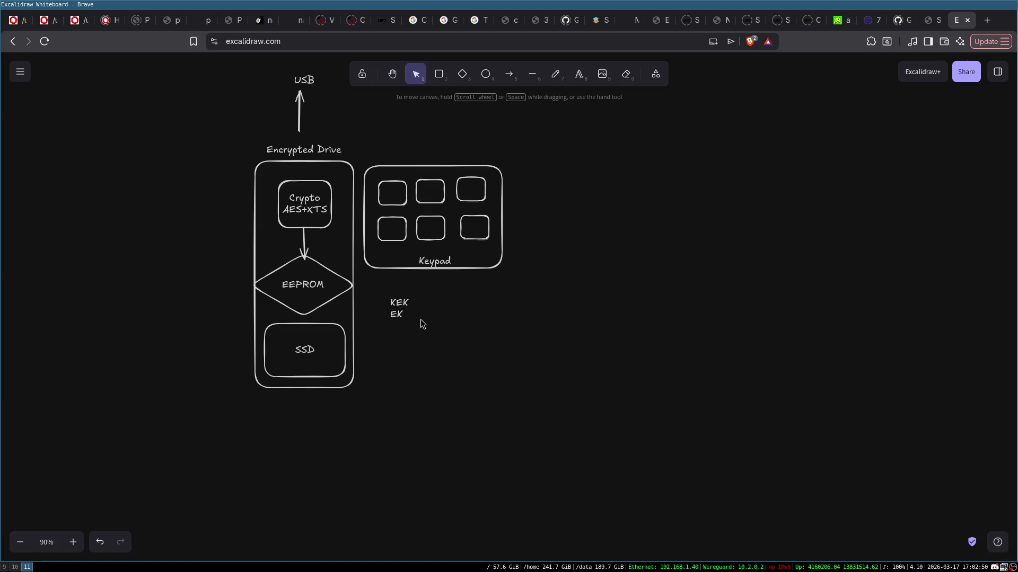
left_click_drag(398, 302, 388, 287)
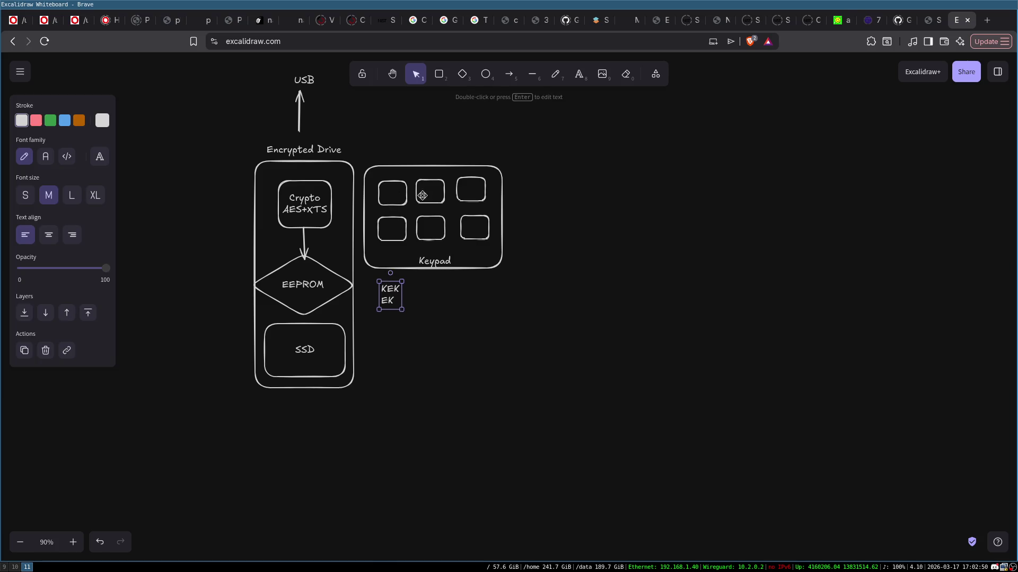
double_click(394, 290)
left_click(397, 288)
left_click(454, 308)
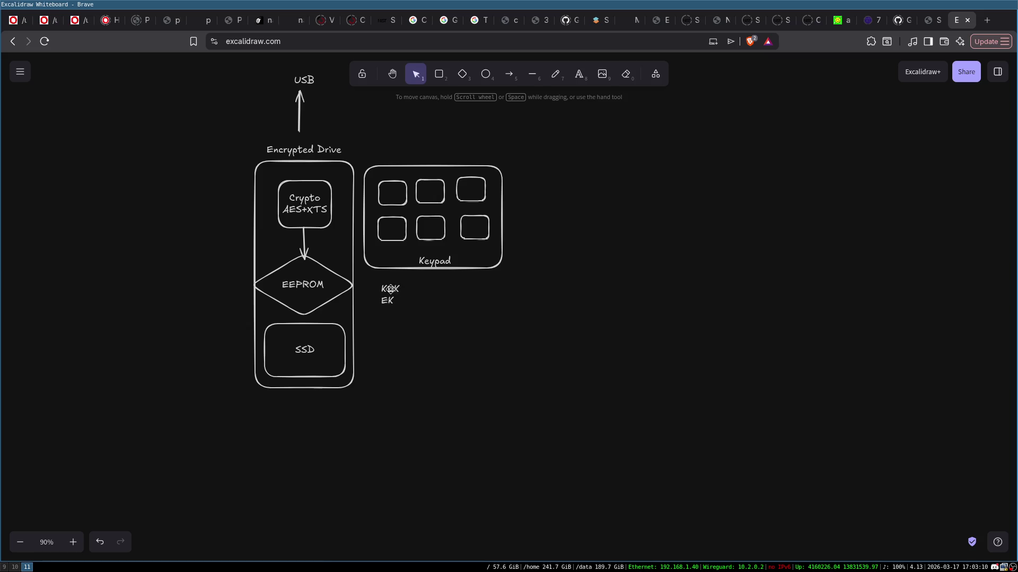
double_click(390, 301)
left_click(390, 319)
left_click(509, 74)
key("Escape")
left_click(394, 298)
key("Delete")
double_click(390, 294)
left_click(411, 342)
left_click_drag(400, 298, 377, 291)
left_click(402, 326)
double_click(367, 303)
type("EK")
left_click(388, 336)
left_click_drag(371, 306, 392, 348)
left_click_drag(379, 283, 413, 298)
left_click(509, 74)
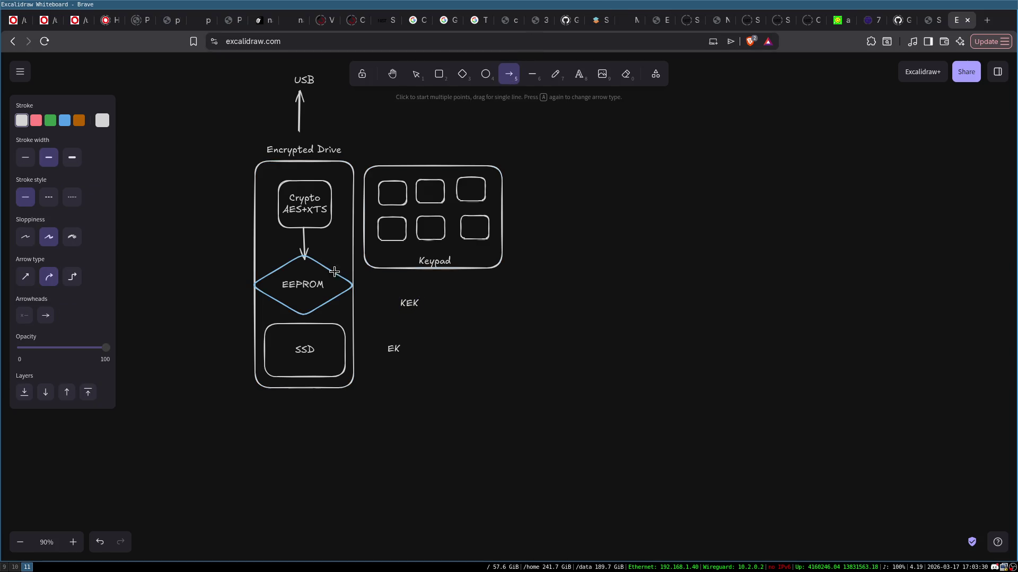
mouse_move(344, 286)
left_mouse_down()
mouse_move(406, 301)
mouse_move(392, 349)
mouse_move(335, 362)
left_mouse_up()
left_click(509, 73)
left_click(510, 74)
left_click(446, 433)
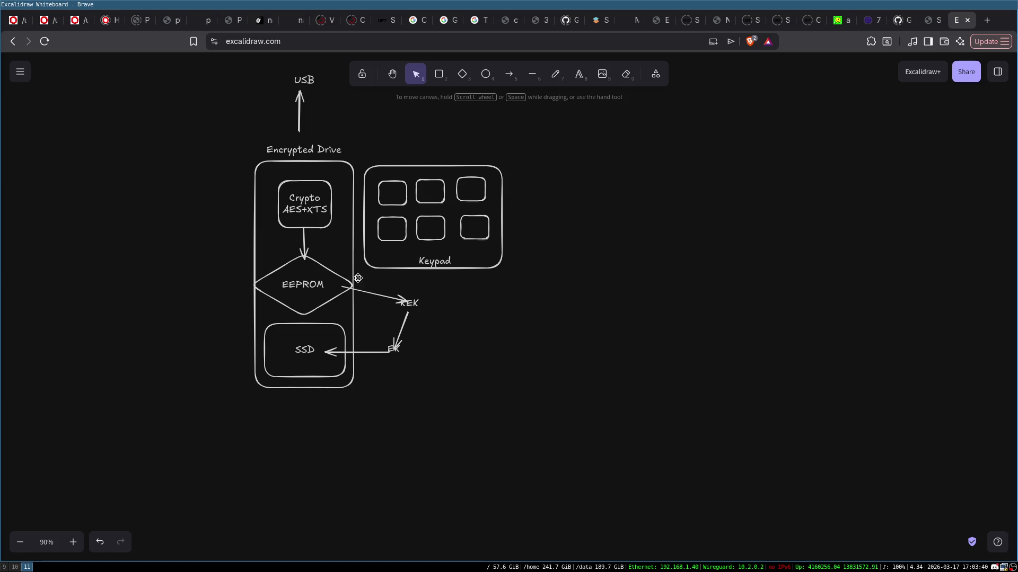
left_click(411, 305)
left_click(301, 278)
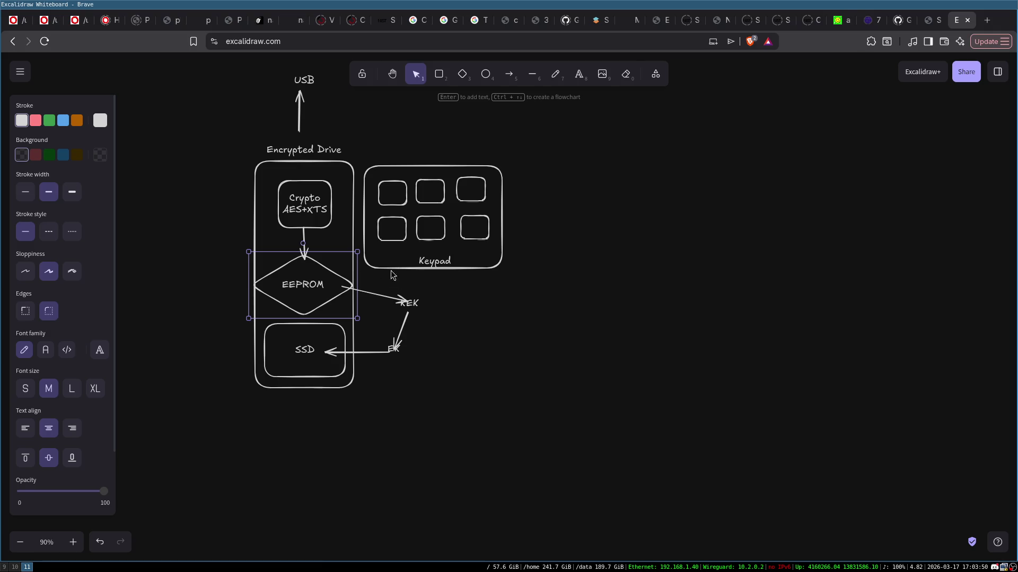
left_click(402, 307)
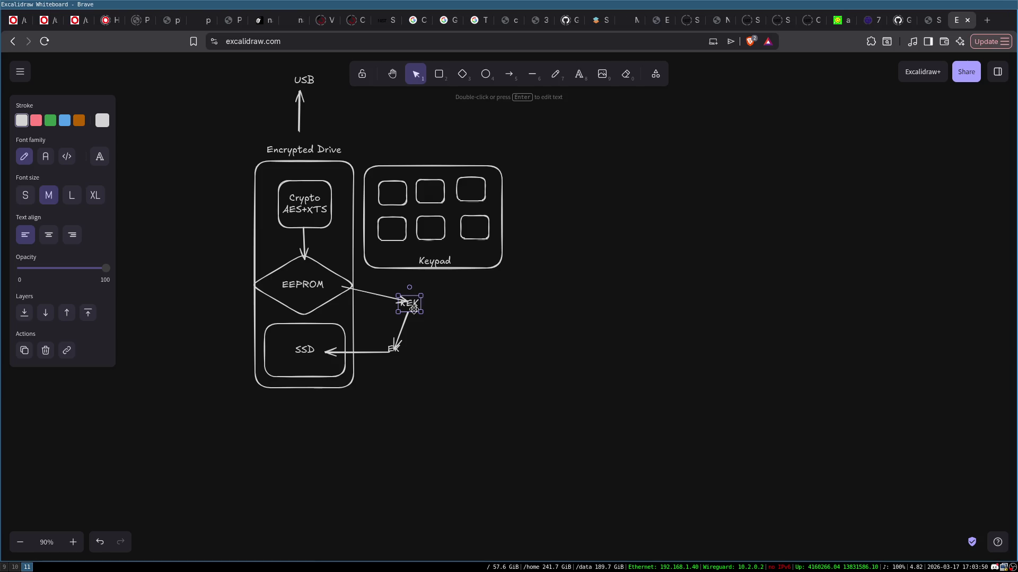
left_click(397, 347)
left_click(315, 341)
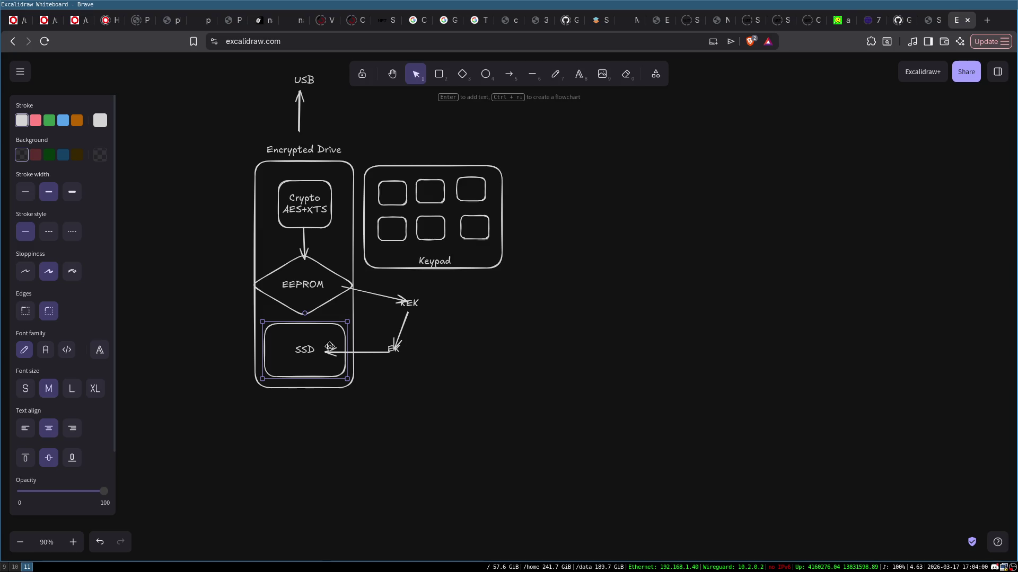
left_click(447, 411)
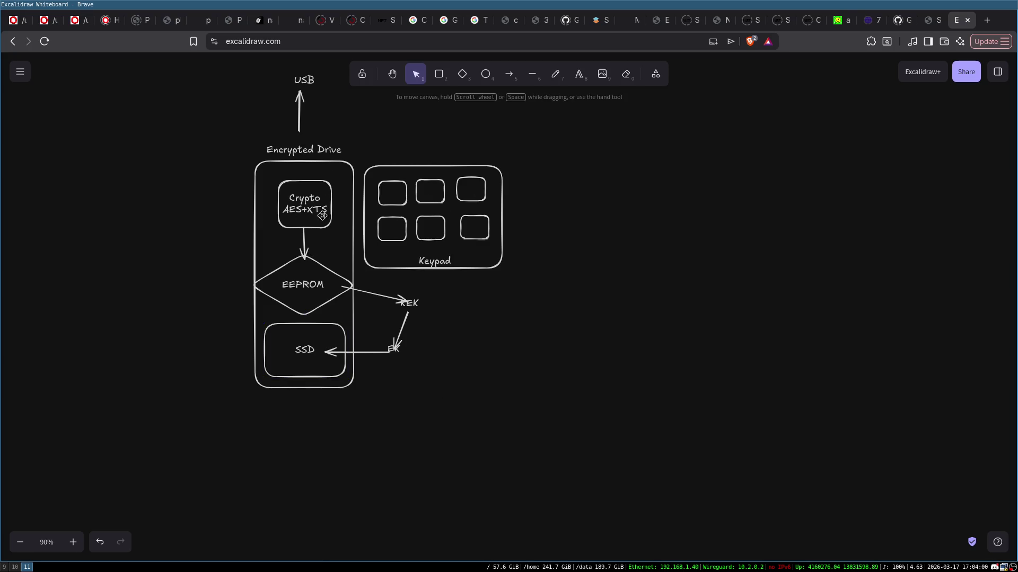
left_click(409, 298)
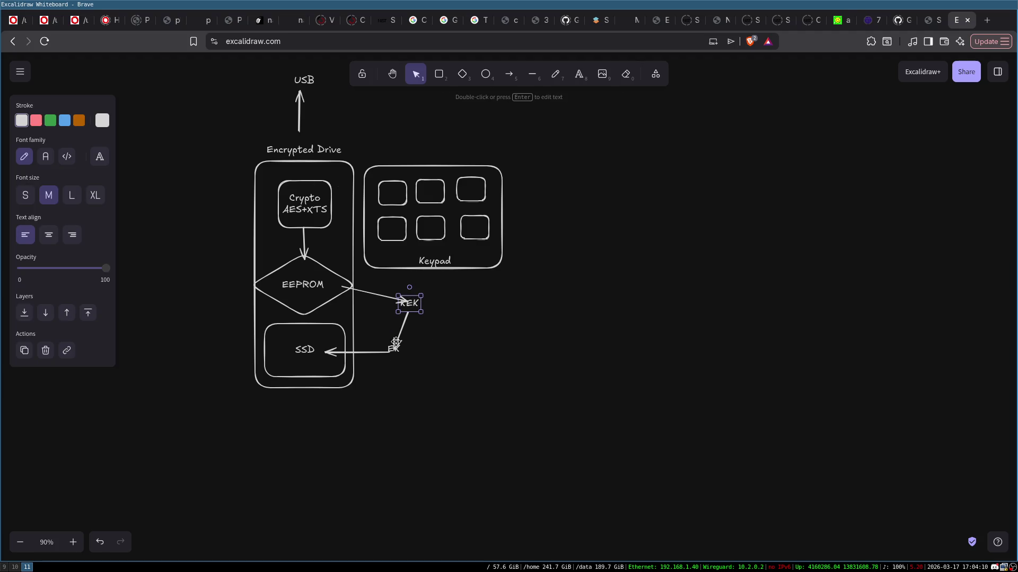
left_click(396, 342)
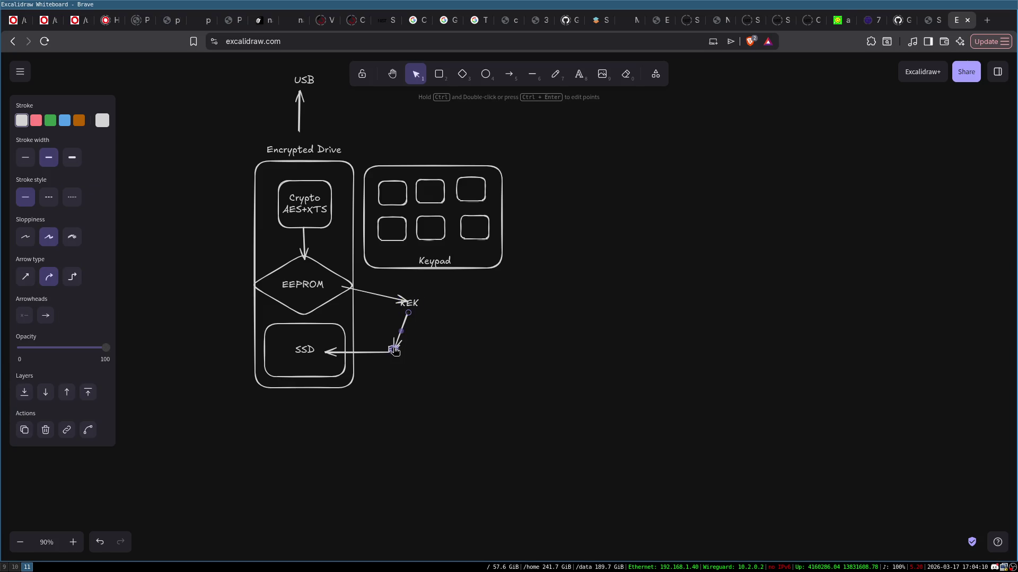
left_click(311, 341)
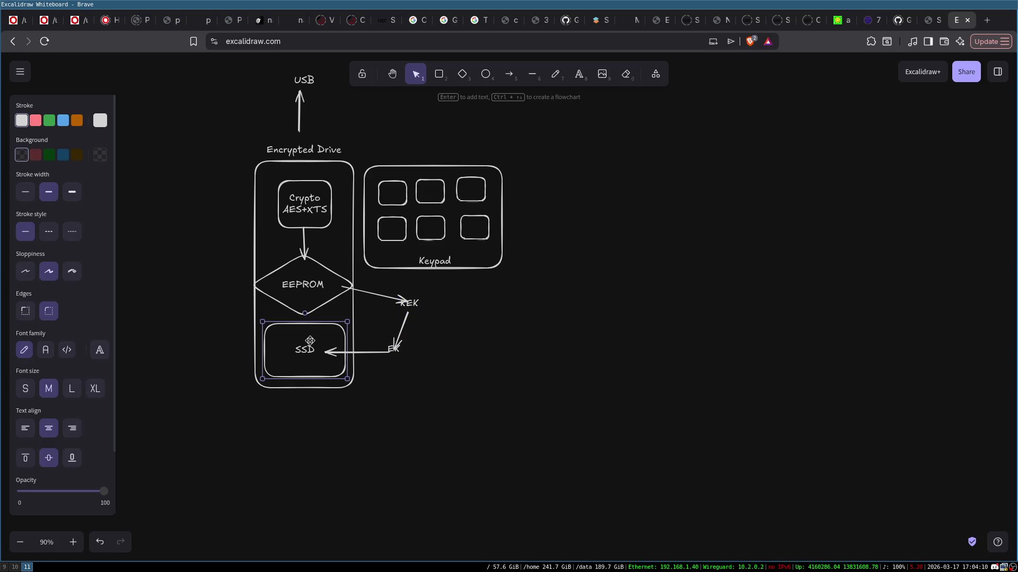
left_click(419, 305)
double_click(431, 306)
- Append '-->' to the KEK label and reattach the EEPROM arrow's tip to it
key("Escape")
double_click(415, 301)
type("-->")
key("Escape")
left_click(514, 331)
left_click(416, 302)
left_click_drag(415, 301, 416, 307)
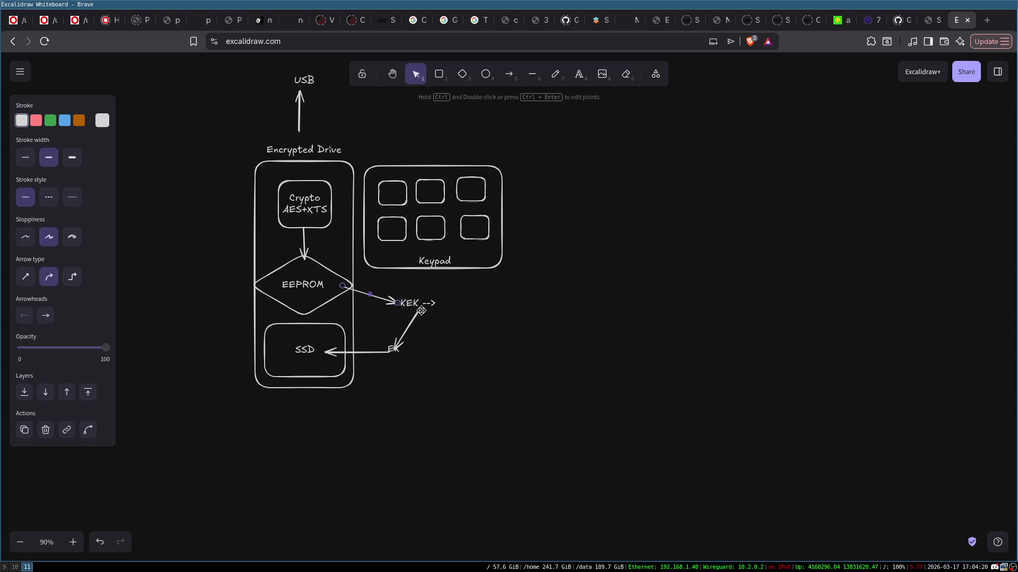
- Extend the KEK label to read 'KEK --> Key encryption and decryption'
left_click(434, 303)
left_click(442, 306)
double_click(436, 304)
left_click(442, 309)
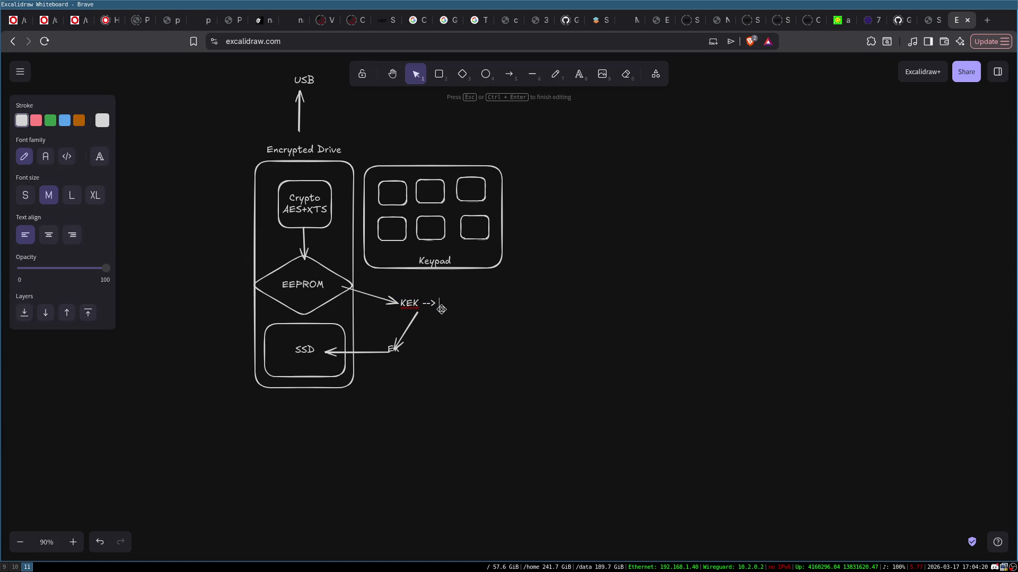
type("Key encryp")
type("tion and Dec")
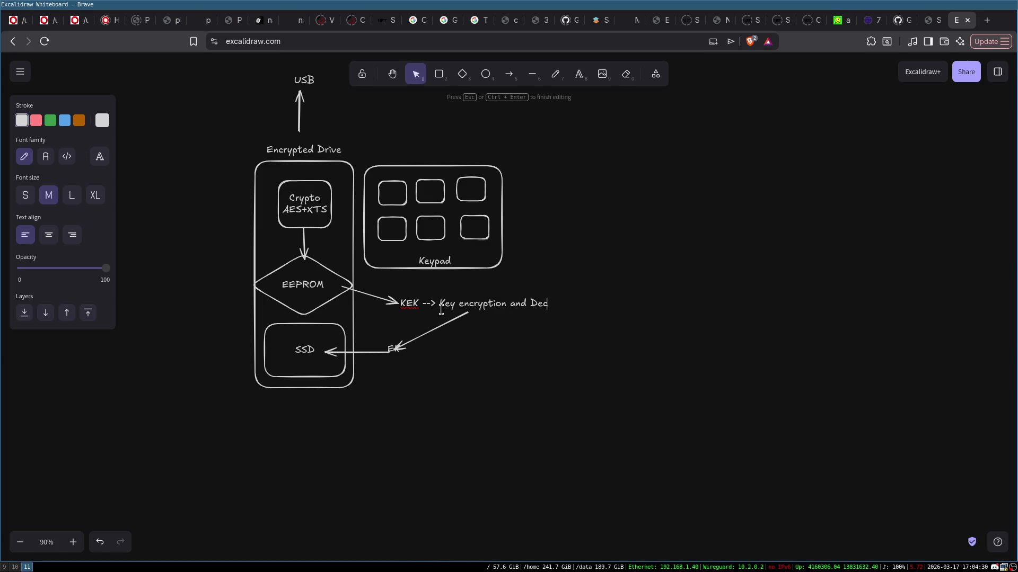
key("BackSpace")
key("BackSpace")
key("BackSpace")
type("decryptio")
type("n")
left_click(475, 366)
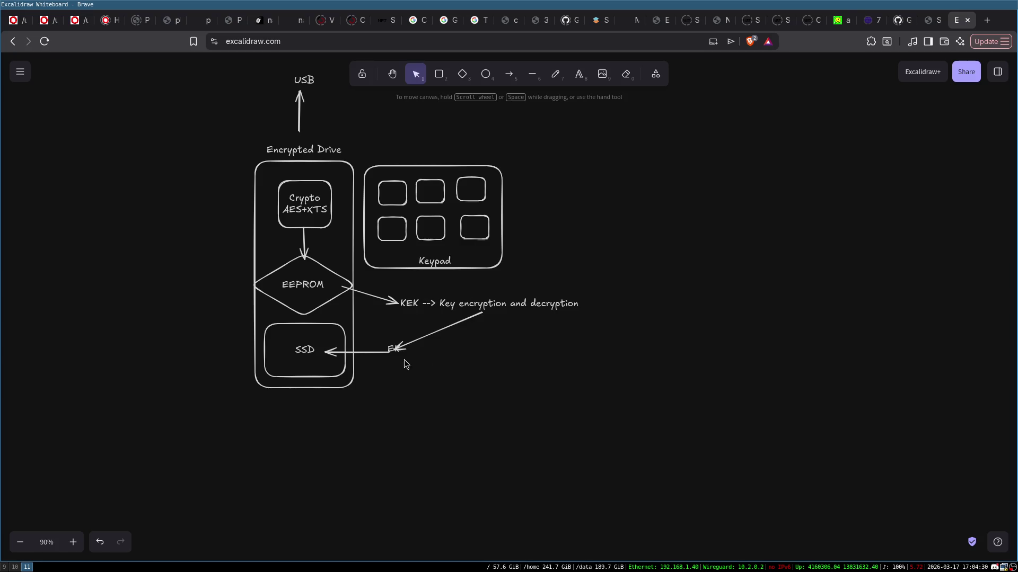
- Move the EK label right and append '--> Data encryption & decryption key'
double_click(395, 351)
mouse_move(394, 348)
left_mouse_down()
mouse_move(417, 357)
mouse_move(405, 356)
mouse_move(431, 349)
left_mouse_up()
left_click(435, 347)
double_click(420, 358)
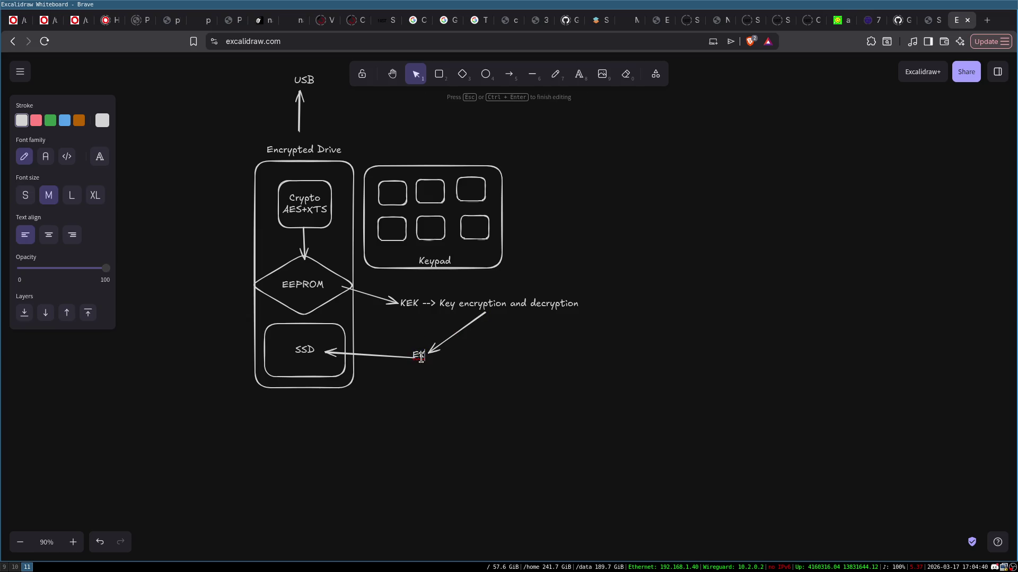
type(" -->")
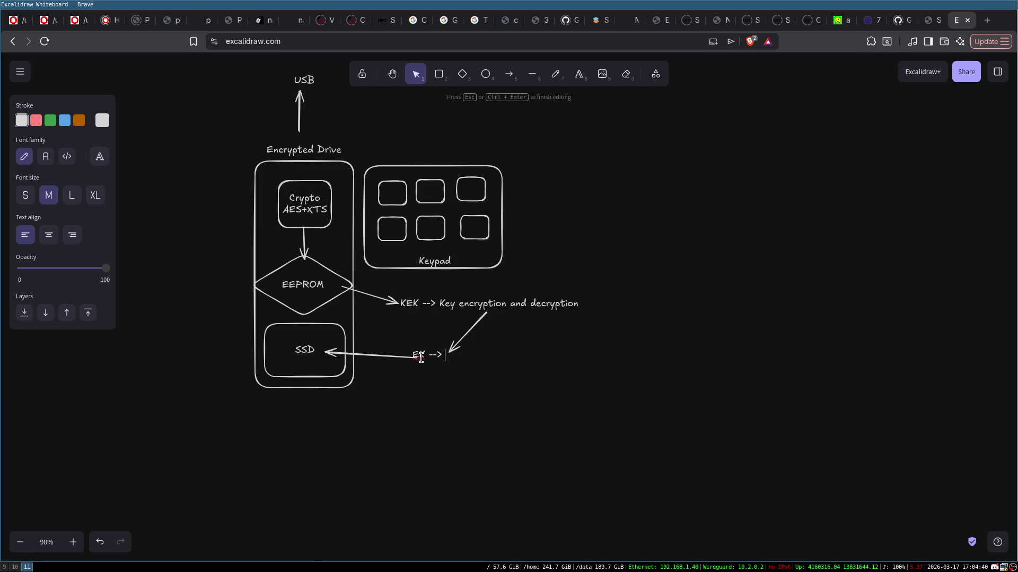
type(" Data")
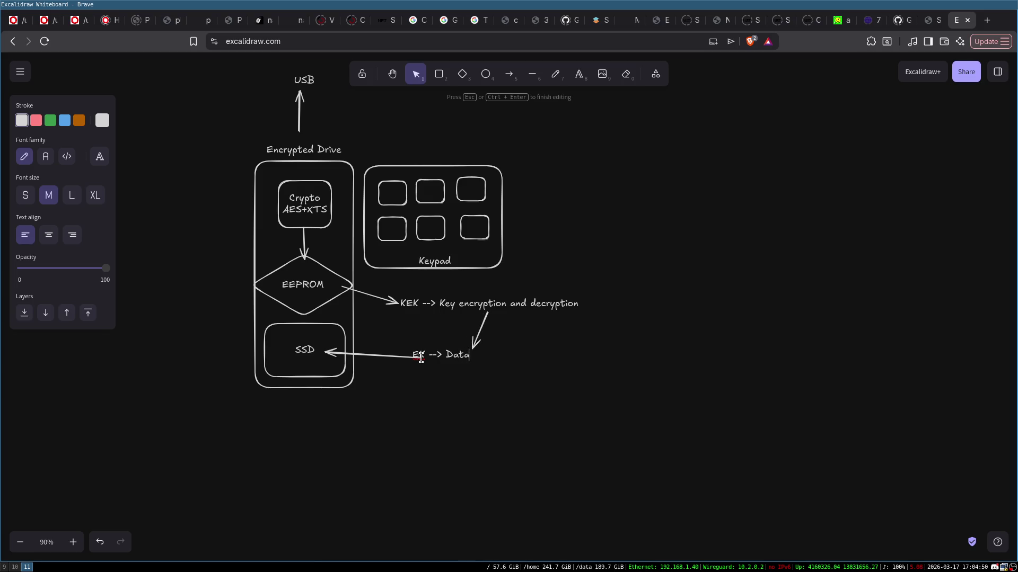
type(" encryption ")
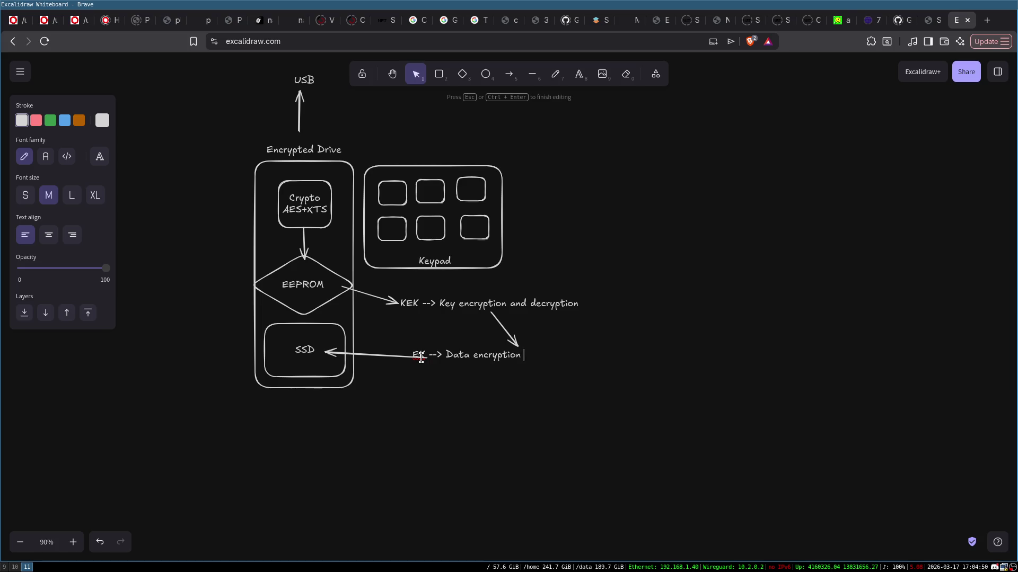
type("& decryption key")
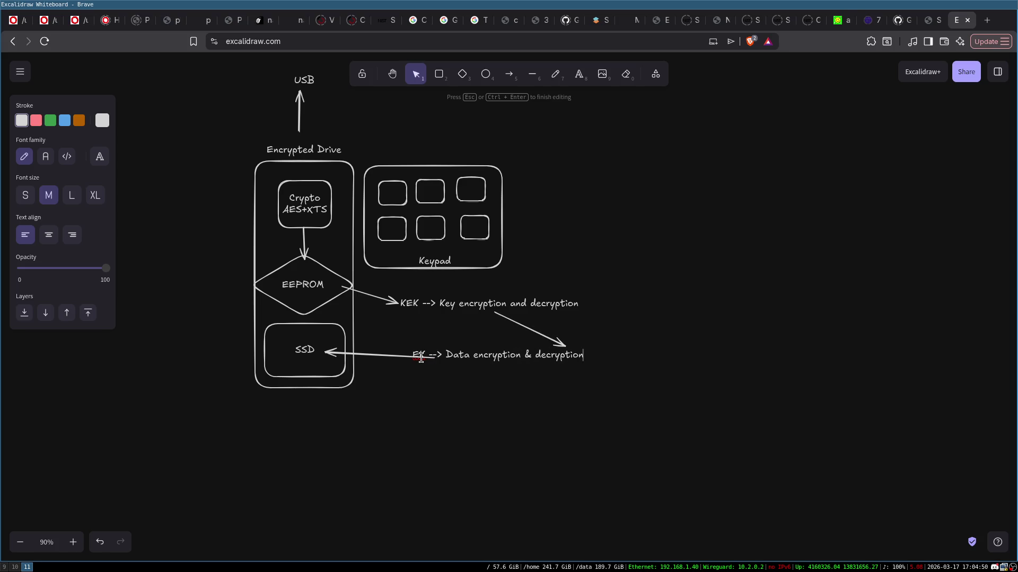
left_click(706, 398)
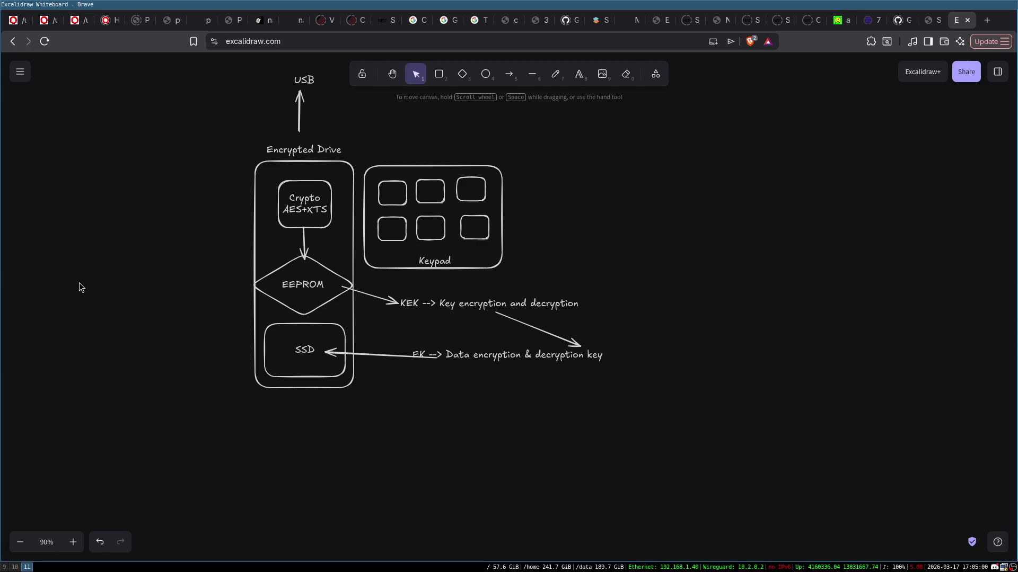
- Marquee-select the entire encrypted drive diagram and shift it slightly up and right
mouse_move(227, 68)
left_mouse_down()
mouse_move(585, 442)
mouse_move(577, 382)
left_mouse_up()
scroll(488, 341, "up", 3)
scroll(488, 342, "up", 1)
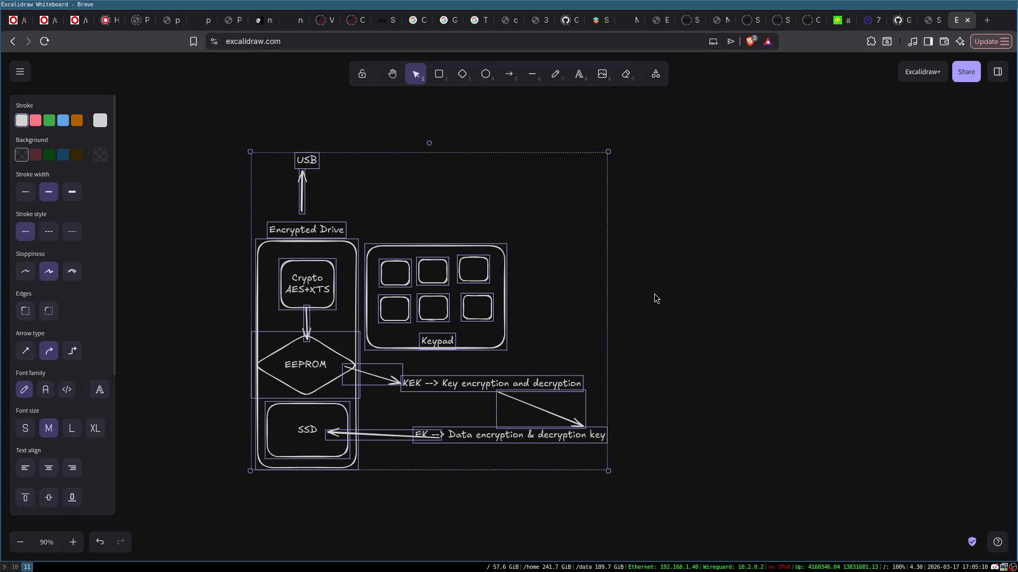
left_click(652, 294)
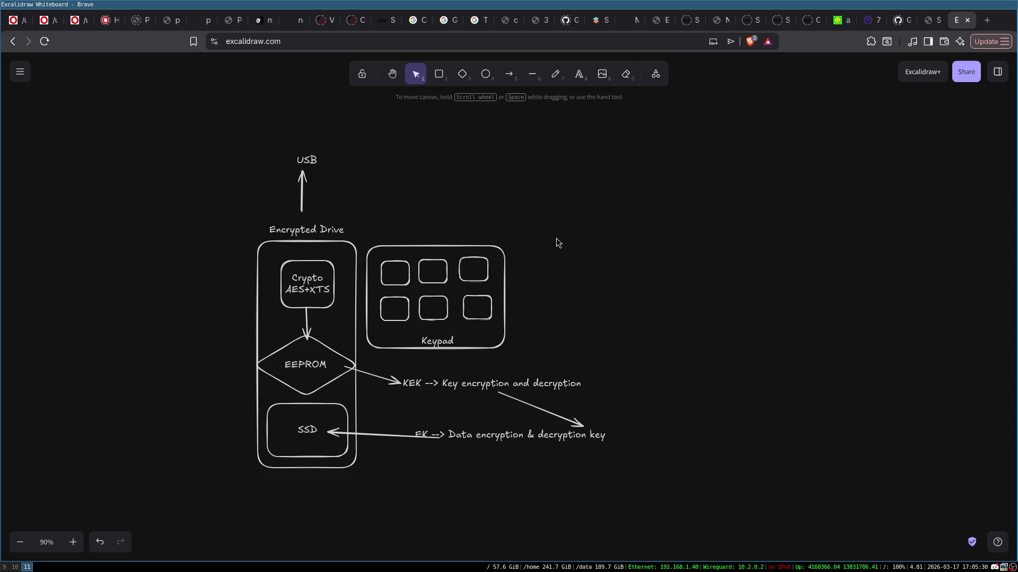
mouse_move(226, 132)
left_mouse_down()
mouse_move(620, 478)
mouse_move(595, 465)
left_mouse_up()
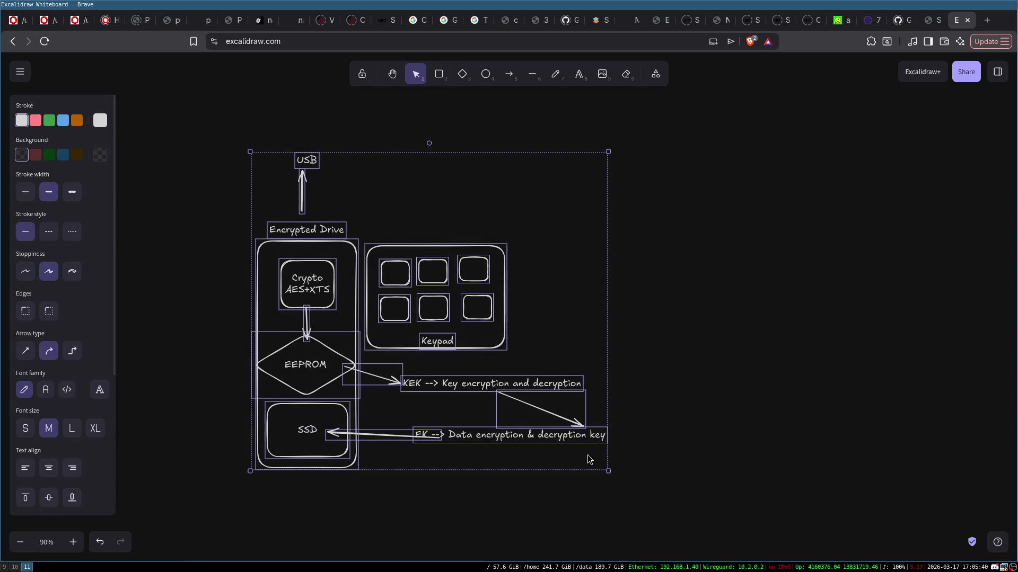
mouse_move(459, 321)
left_mouse_down()
mouse_move(497, 264)
mouse_move(491, 285)
left_mouse_up()
left_click(766, 274)
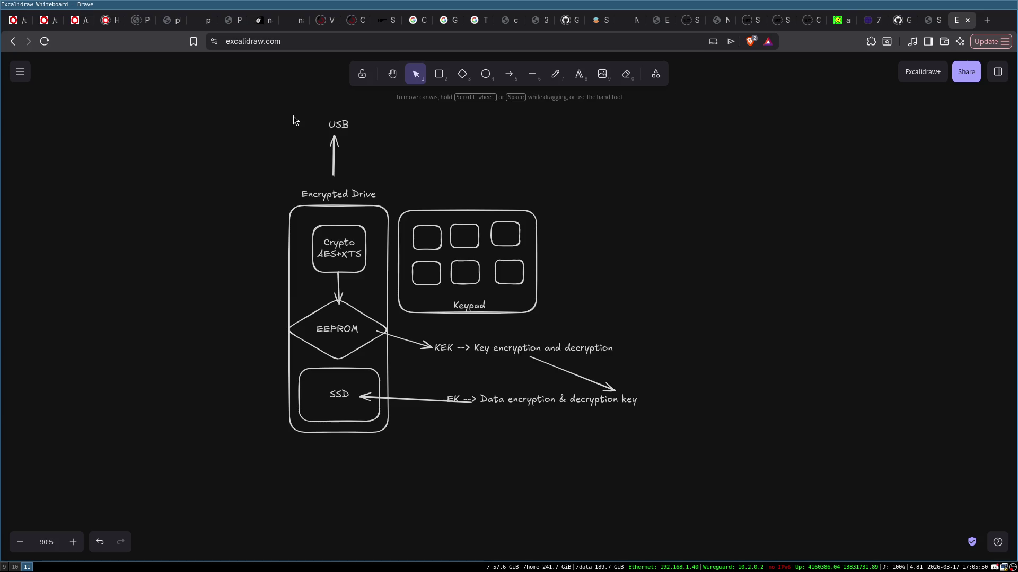
mouse_move(276, 117)
left_mouse_down()
mouse_move(465, 323)
mouse_move(649, 478)
mouse_move(683, 441)
left_mouse_up()
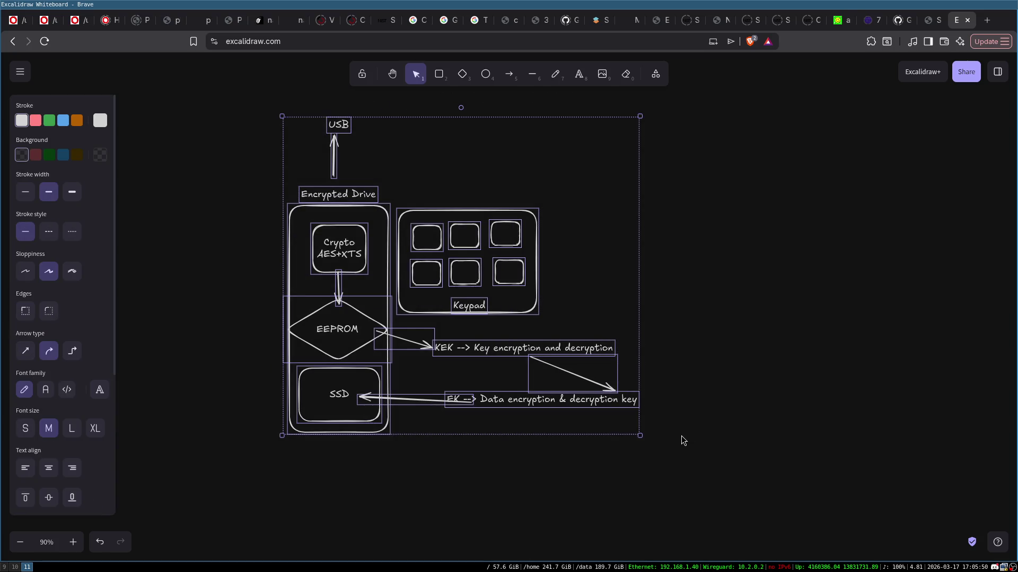
left_click(682, 438)
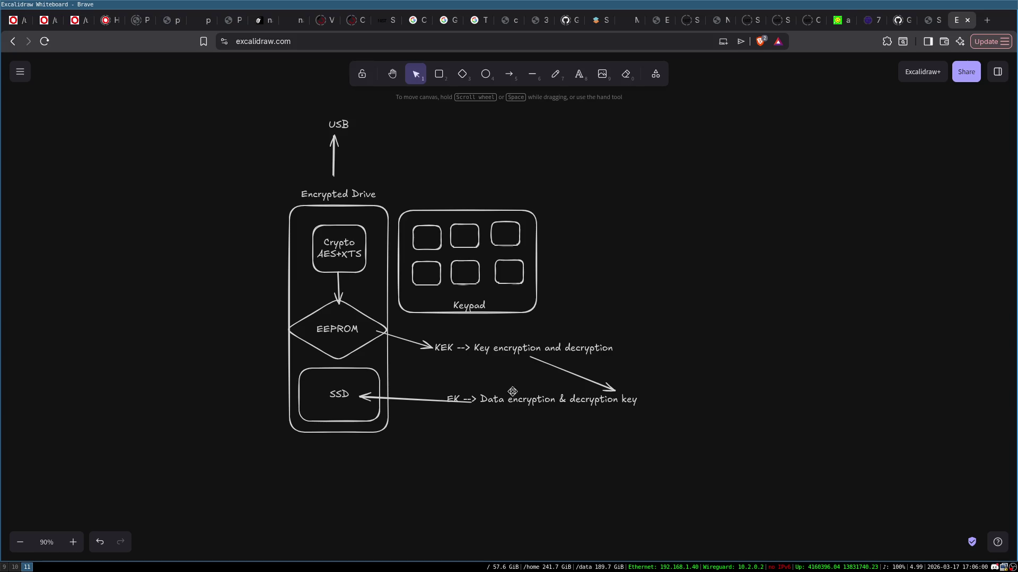
left_click(474, 284)
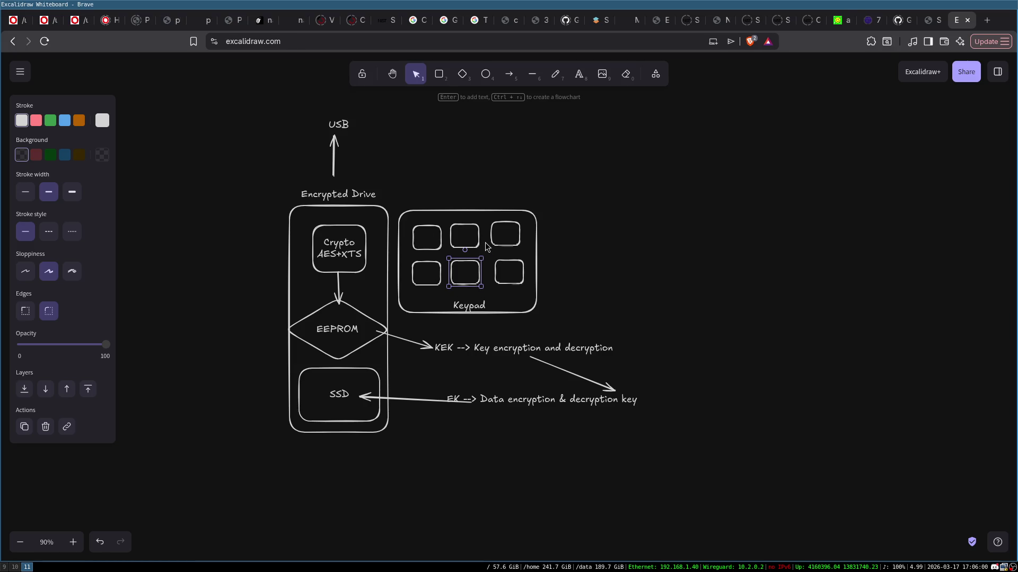
- Add a '6 digits' text note to the right of the Keypad box
left_click(501, 303)
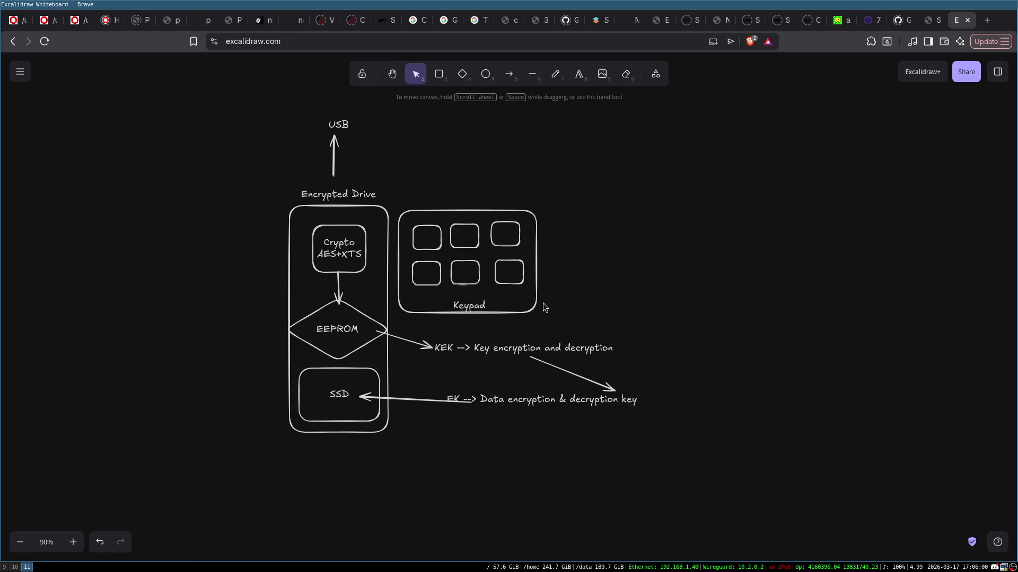
double_click(552, 263)
type("6 di")
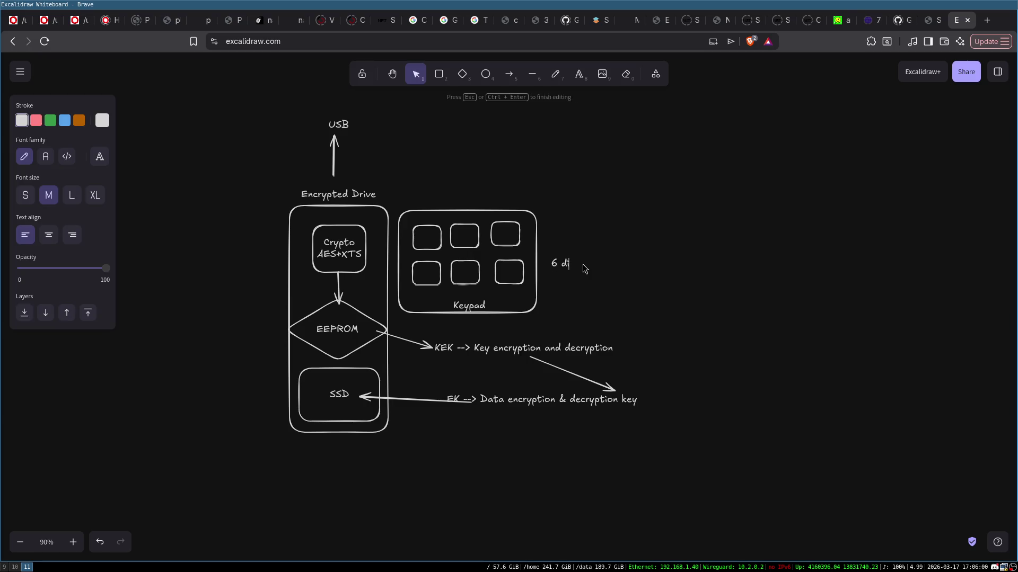
type("gits")
left_click(600, 267)
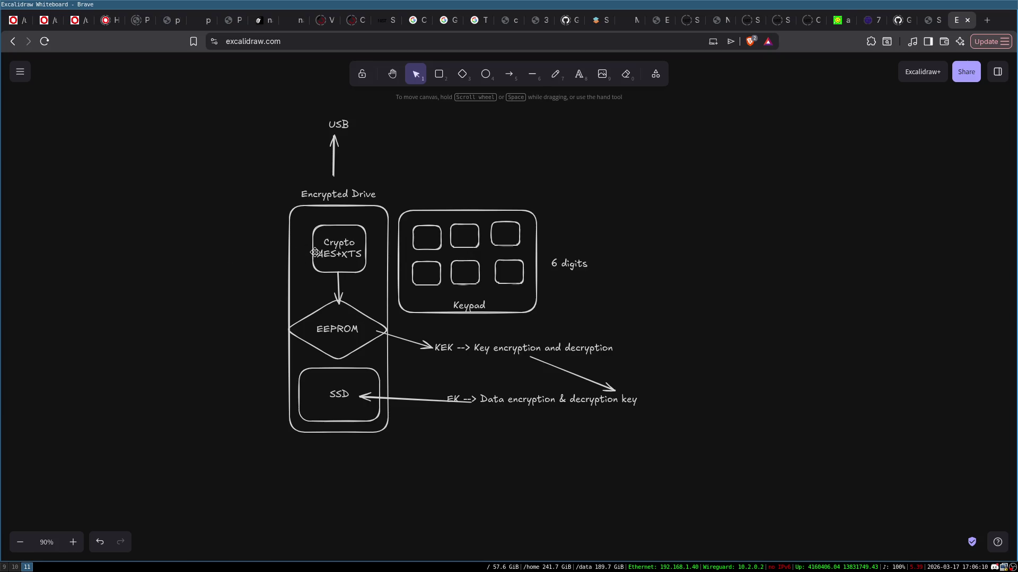
- Review the Crypto box's AES+XTS text, then open a new browser tab
double_click(342, 259)
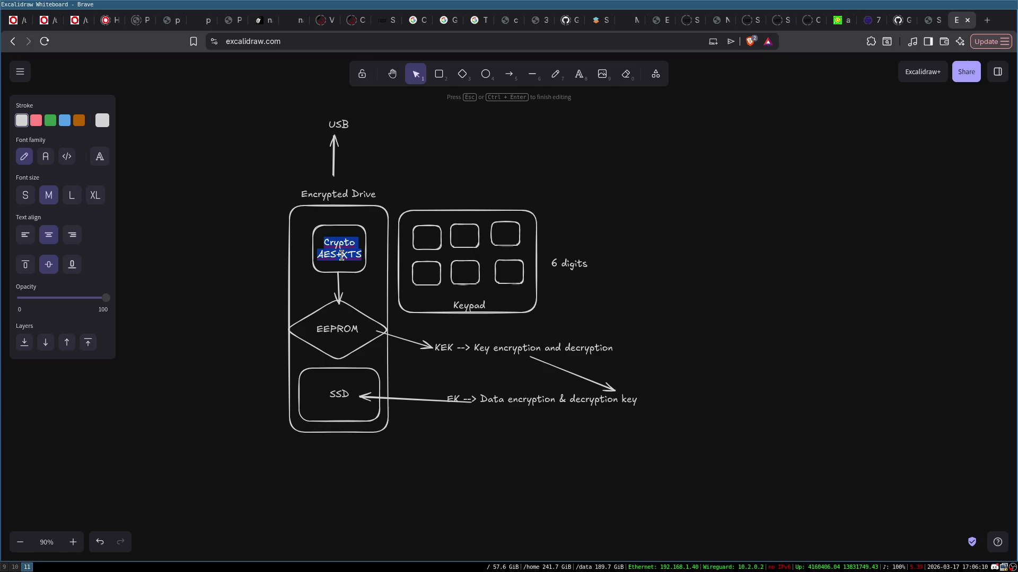
left_click(262, 250)
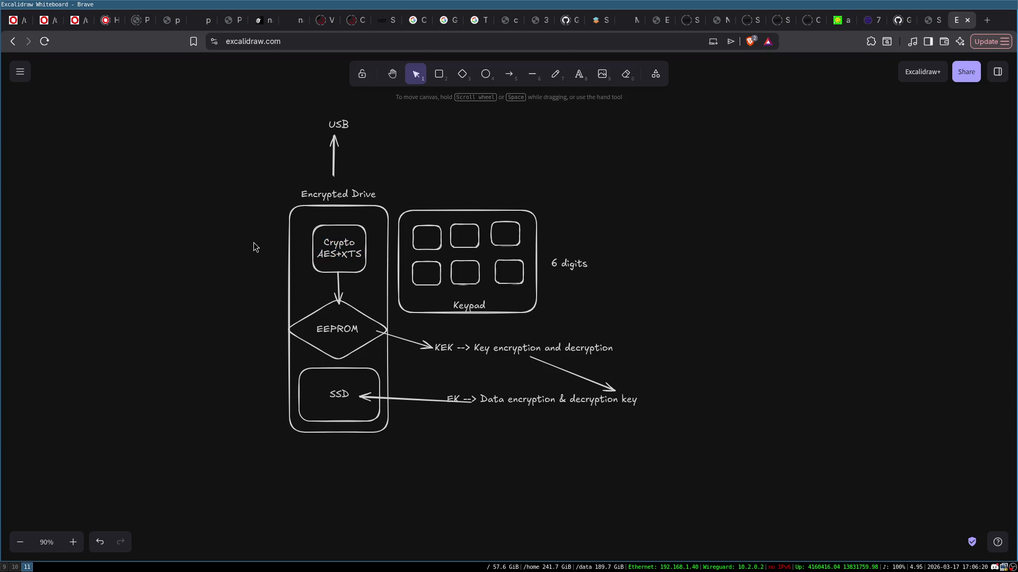
left_click(339, 250)
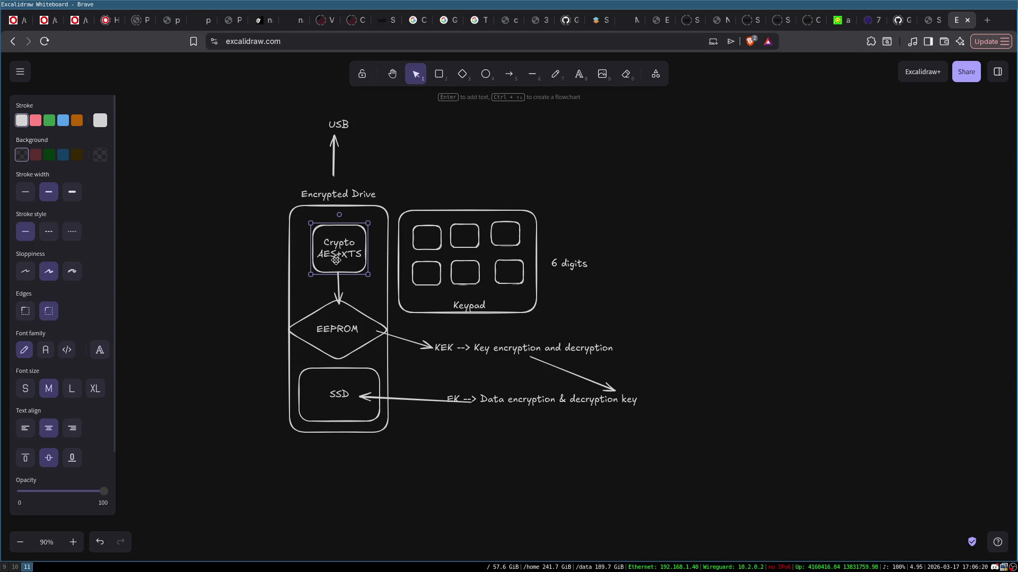
double_click(350, 254)
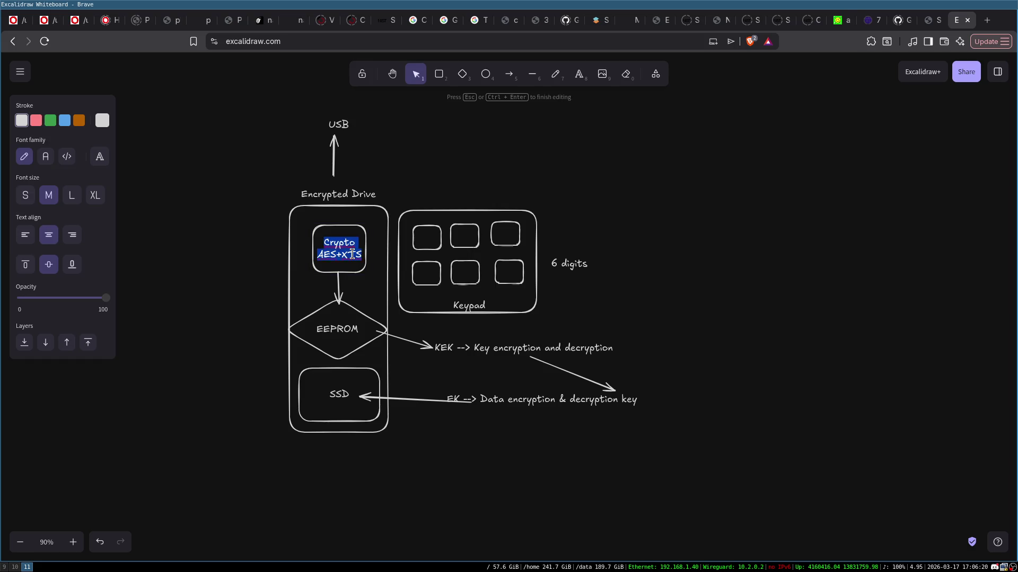
left_click(663, 227)
key("ctrl+t")
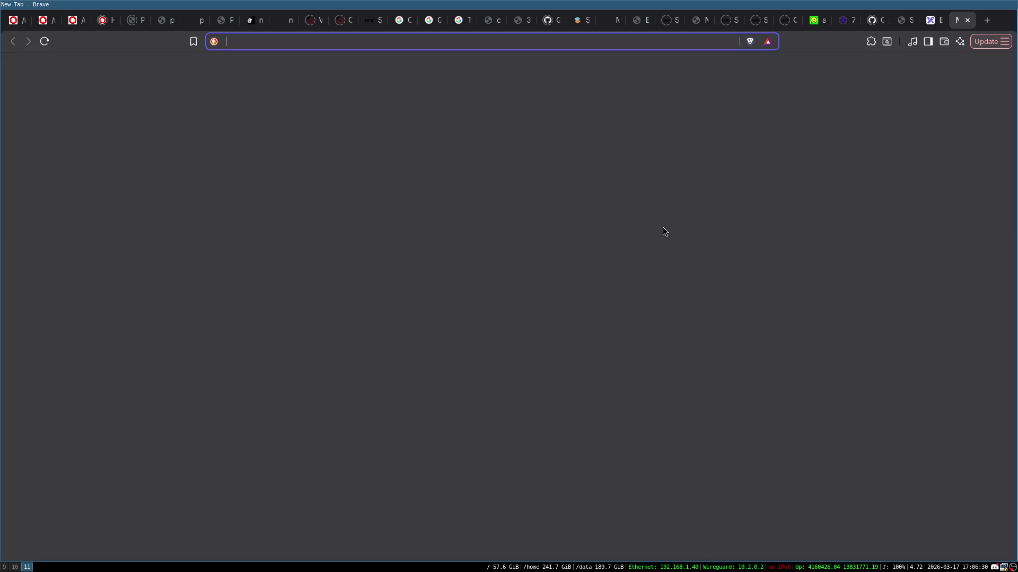
- Search for 'aes xts' and open the Disk encryption theory Wikipedia article
type("aes xts")
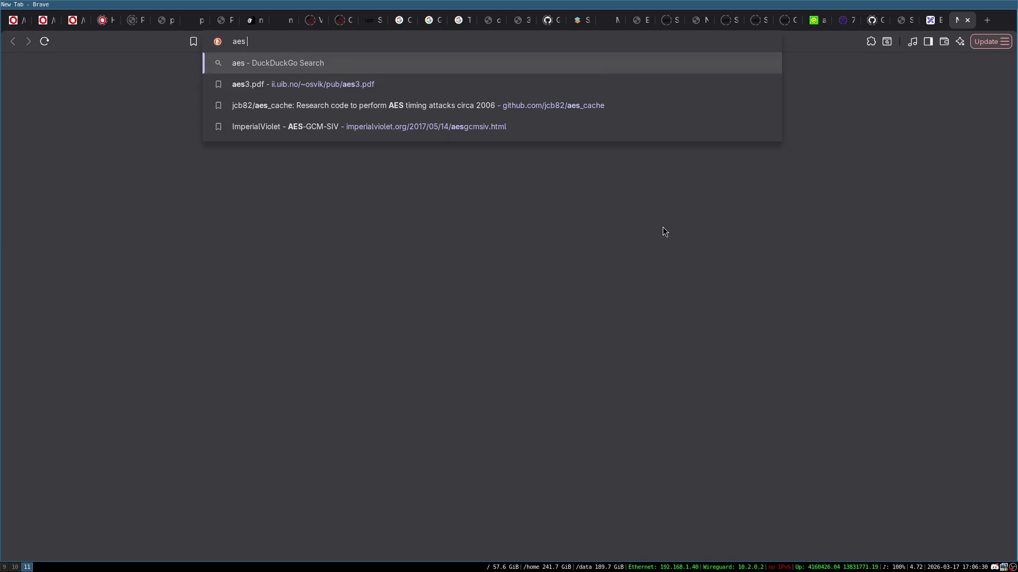
key("Return")
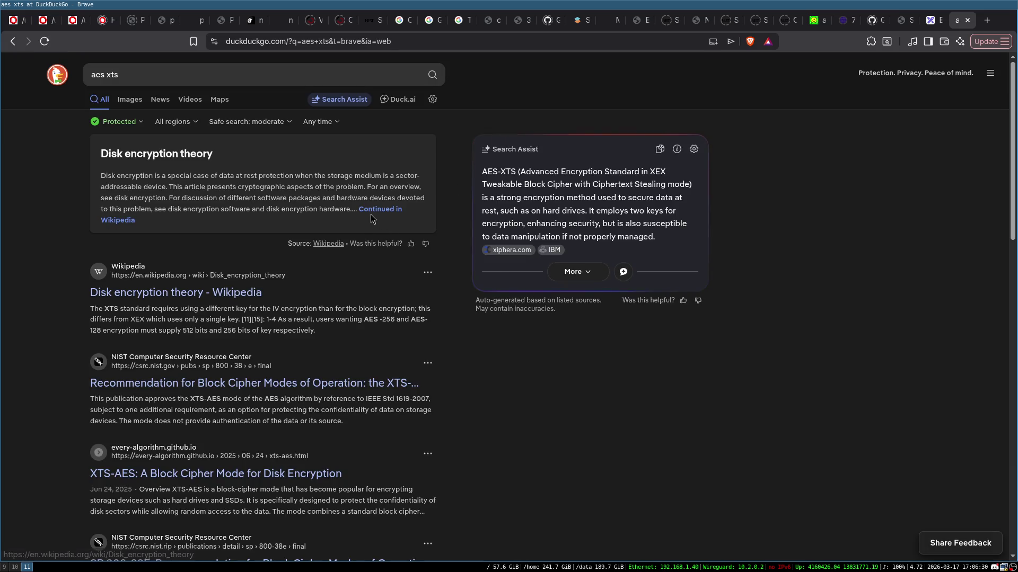
left_click(374, 215)
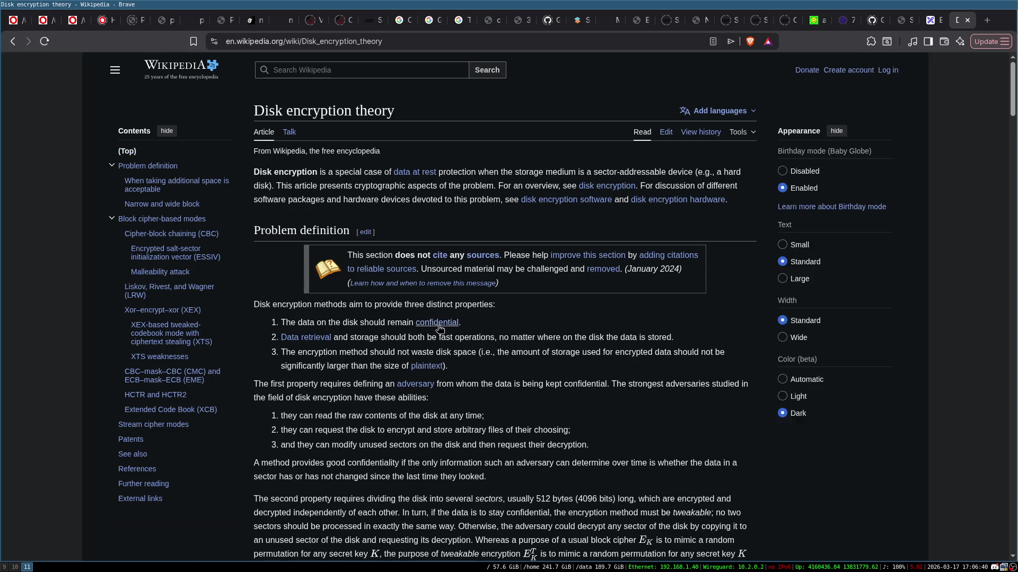
- Reopen Disk encryption theory from the results and find 'xts' in the page
scroll(371, 227, "down", 9)
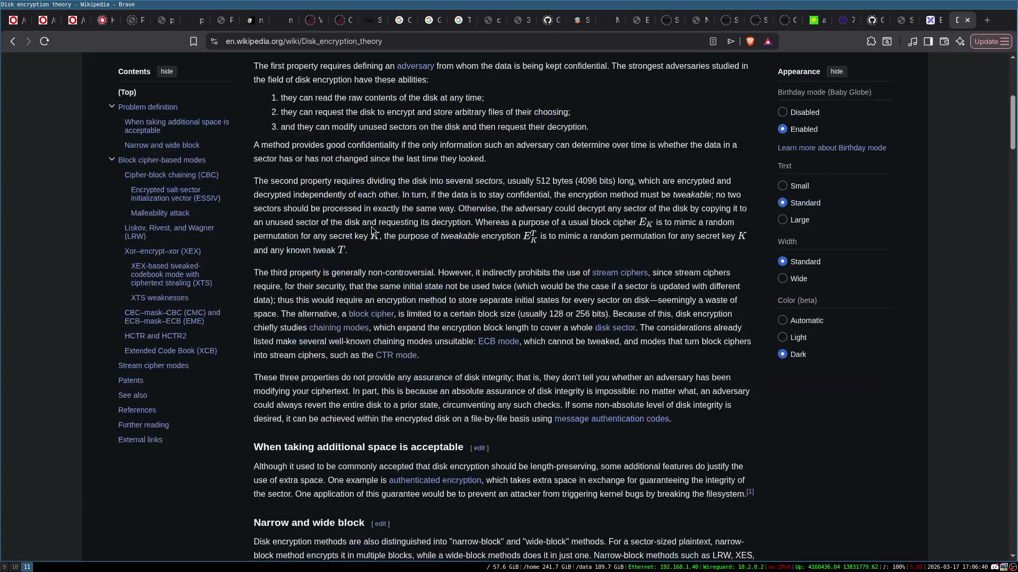
left_click(13, 41)
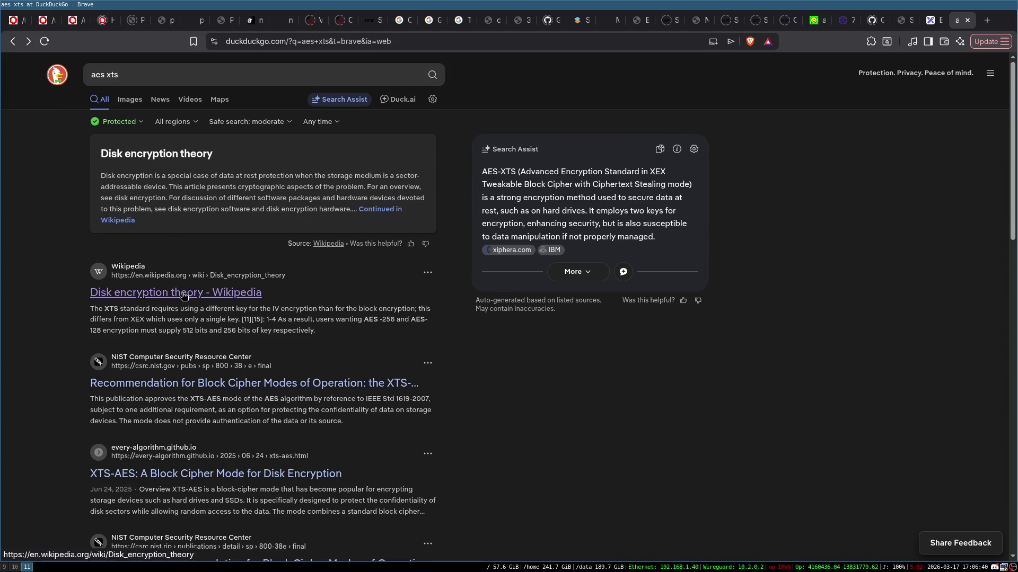
left_click(184, 293)
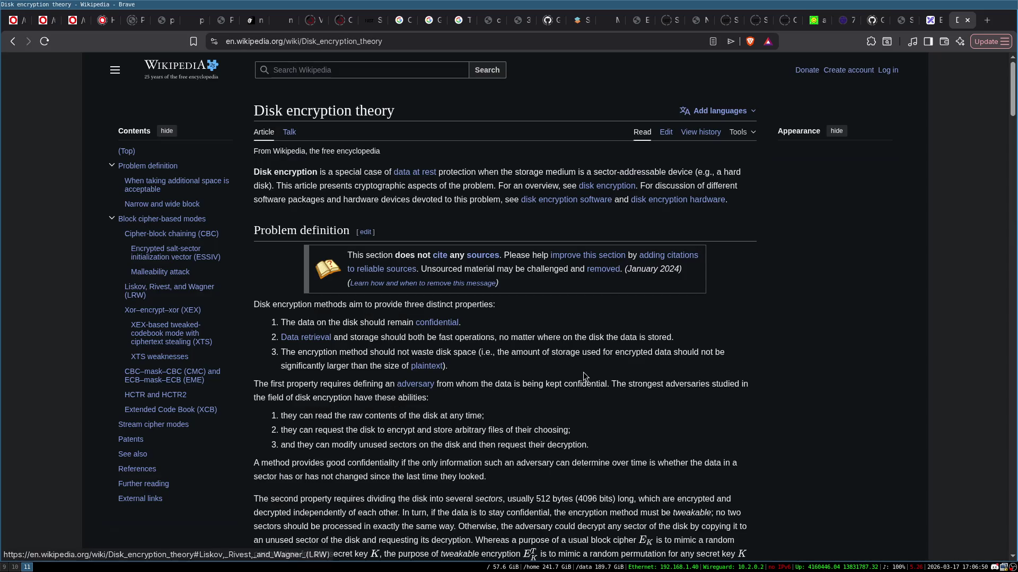
key("ctrl+f")
type("xts")
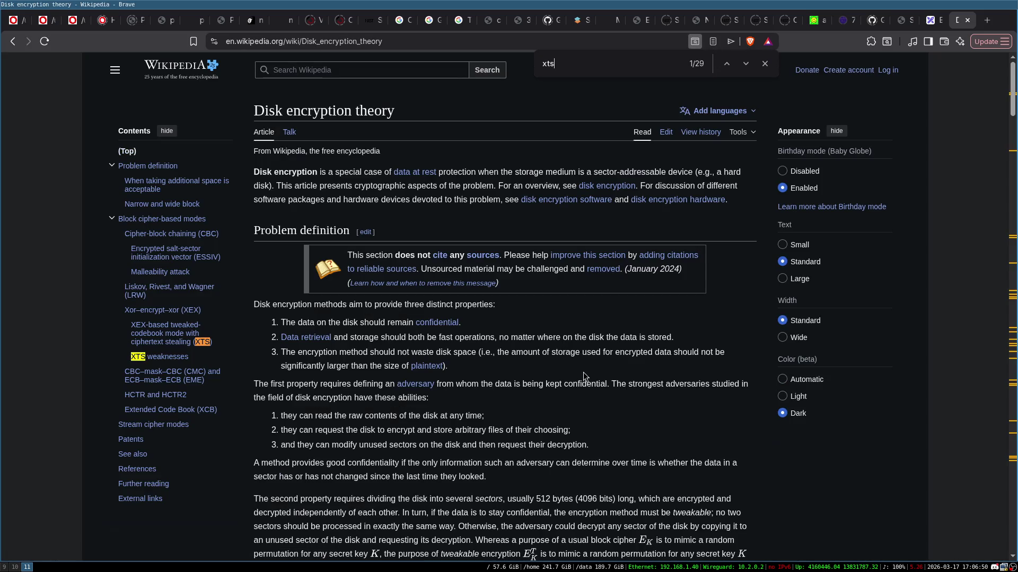
key("Escape")
- Jump to the XTS section and scroll between the XEX and ciphertext-stealing diagrams
left_click(164, 334)
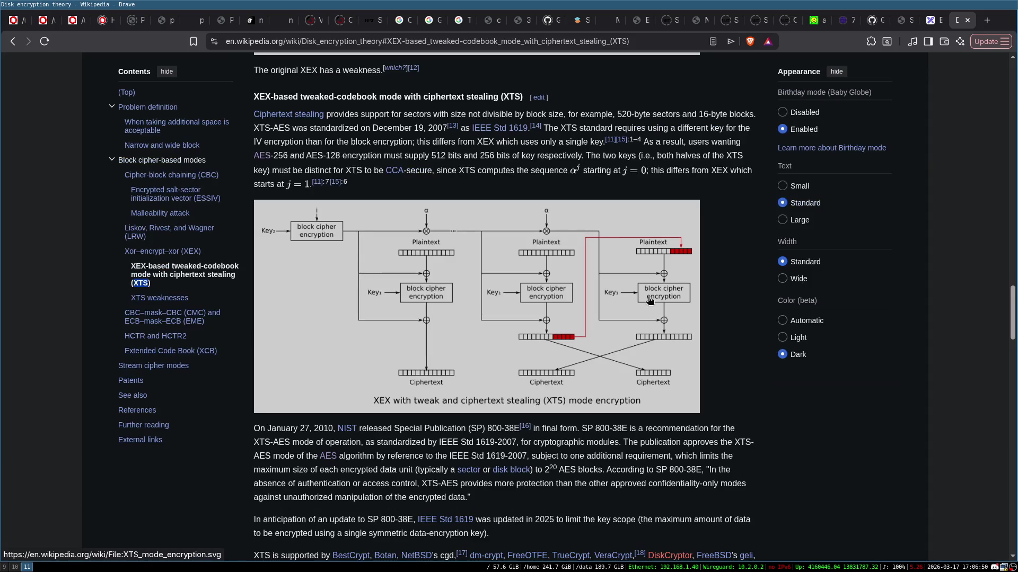
scroll(399, 239, "up", 10)
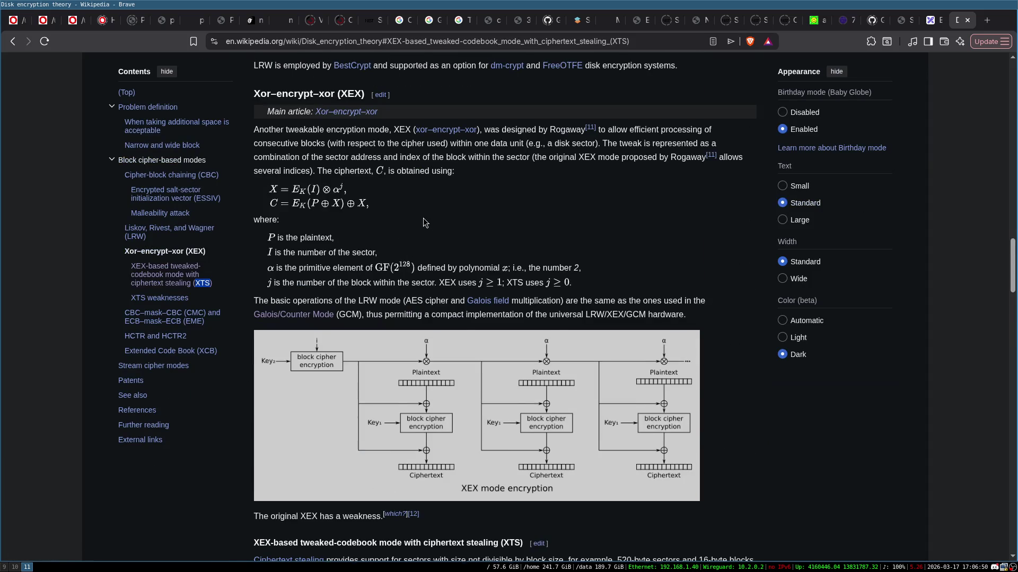
scroll(398, 175, "down", 3)
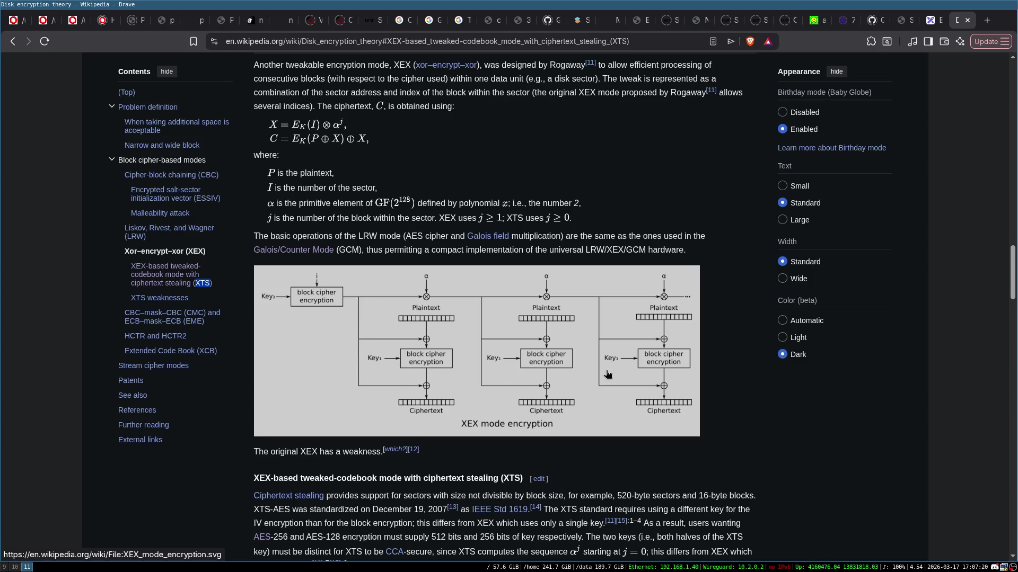
scroll(430, 325, "down", 3)
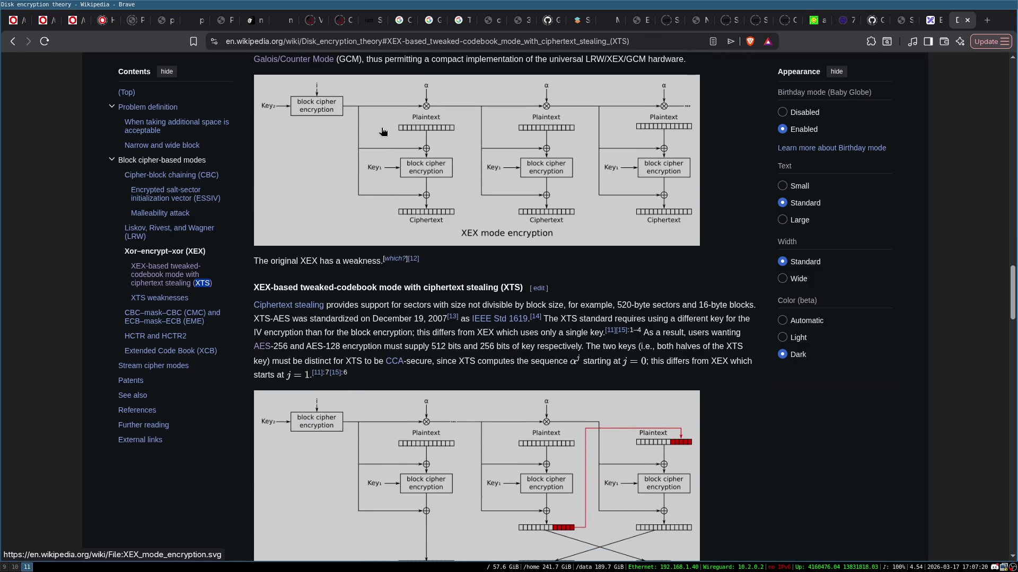
scroll(449, 113, "down", 2)
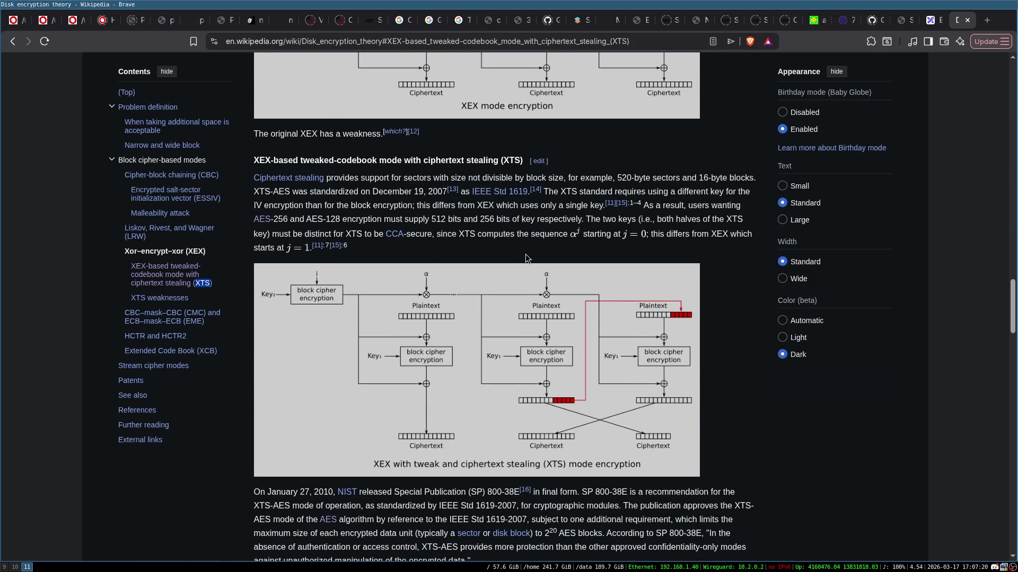
scroll(525, 255, "down", 8)
scroll(526, 254, "down", 4)
scroll(526, 255, "up", 16)
scroll(526, 253, "up", 4)
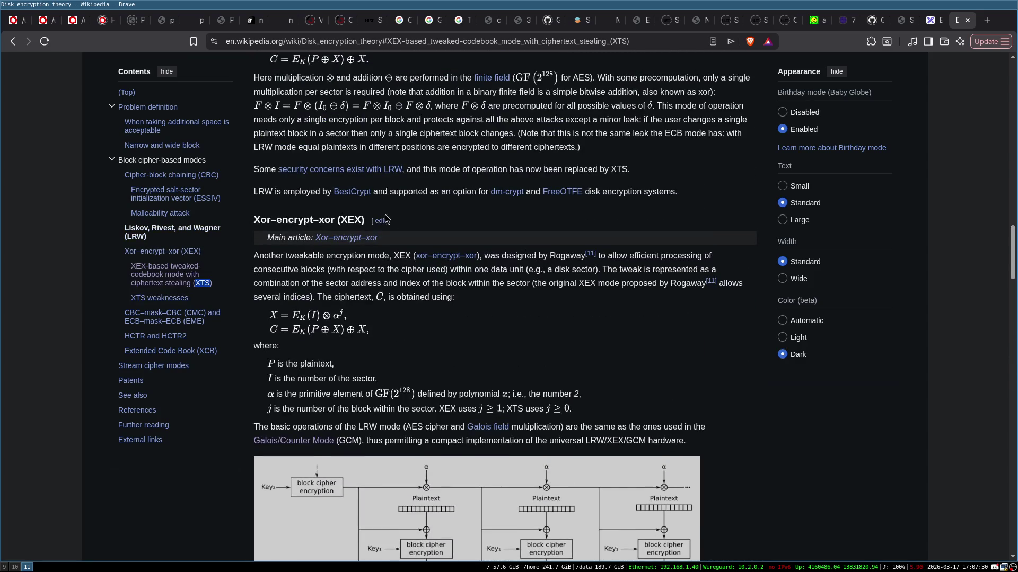
scroll(464, 215, "down", 3)
scroll(609, 228, "down", 2)
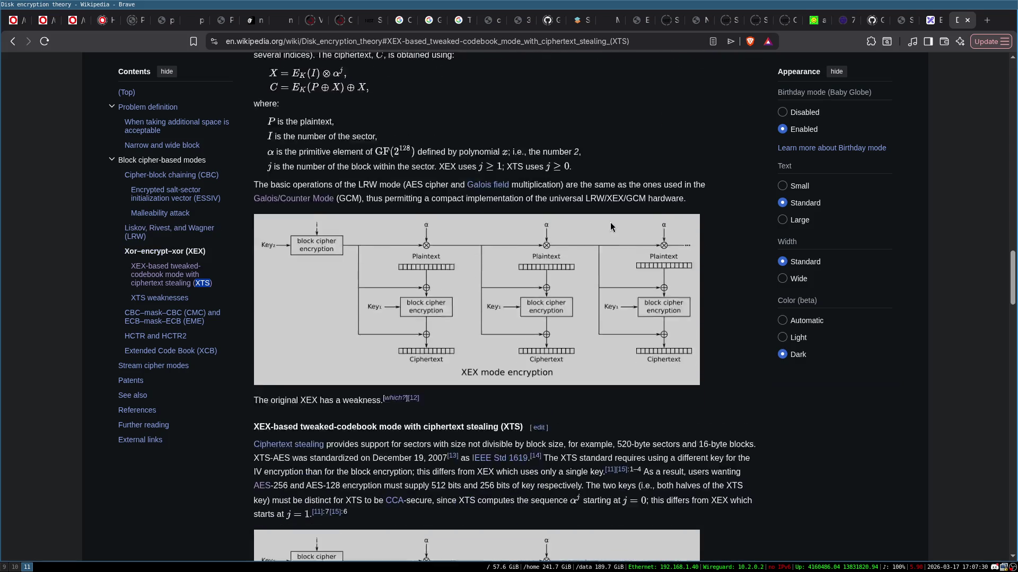
scroll(490, 303, "down", 4)
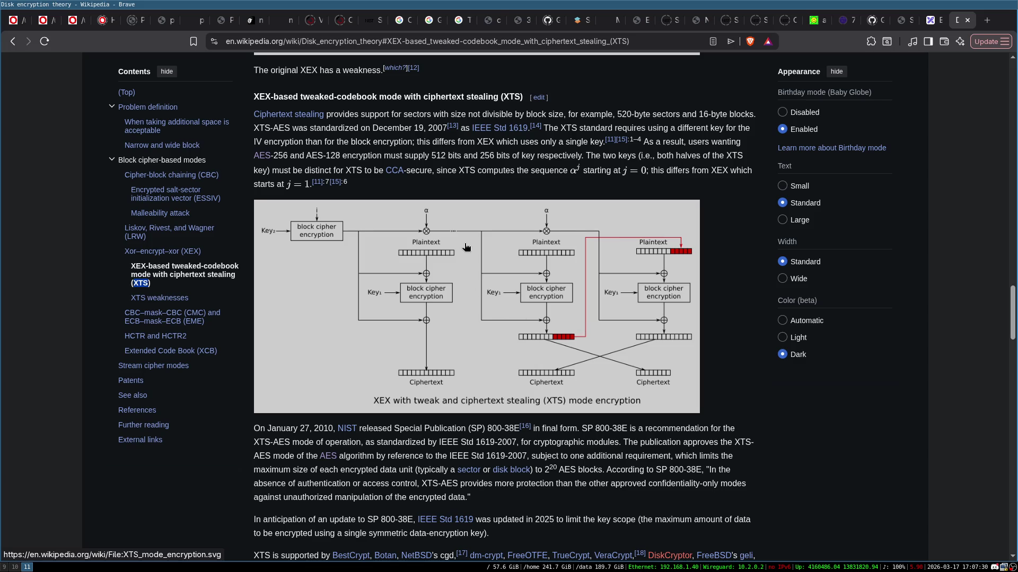
scroll(763, 354, "up", 3)
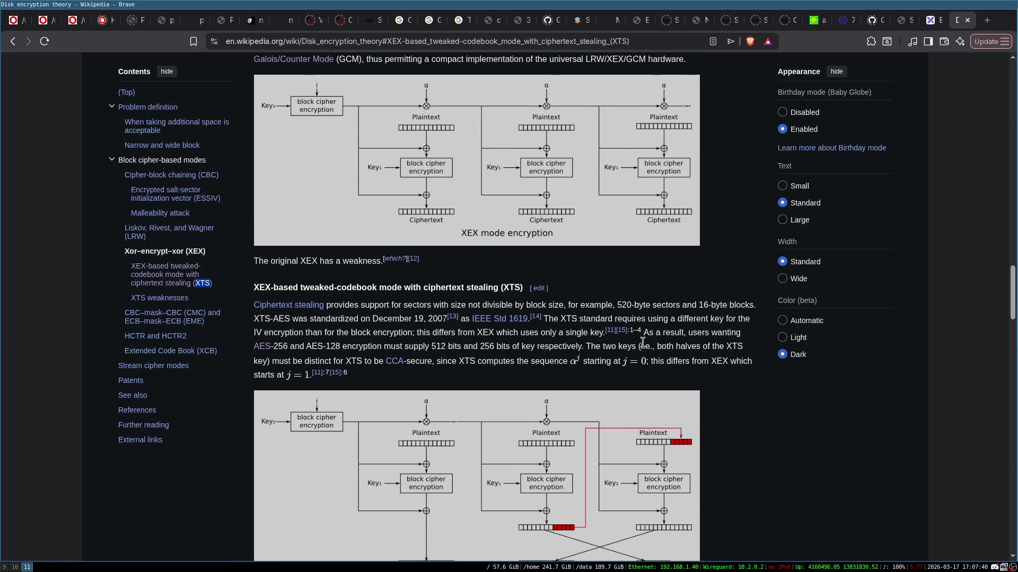
scroll(684, 332, "down", 2)
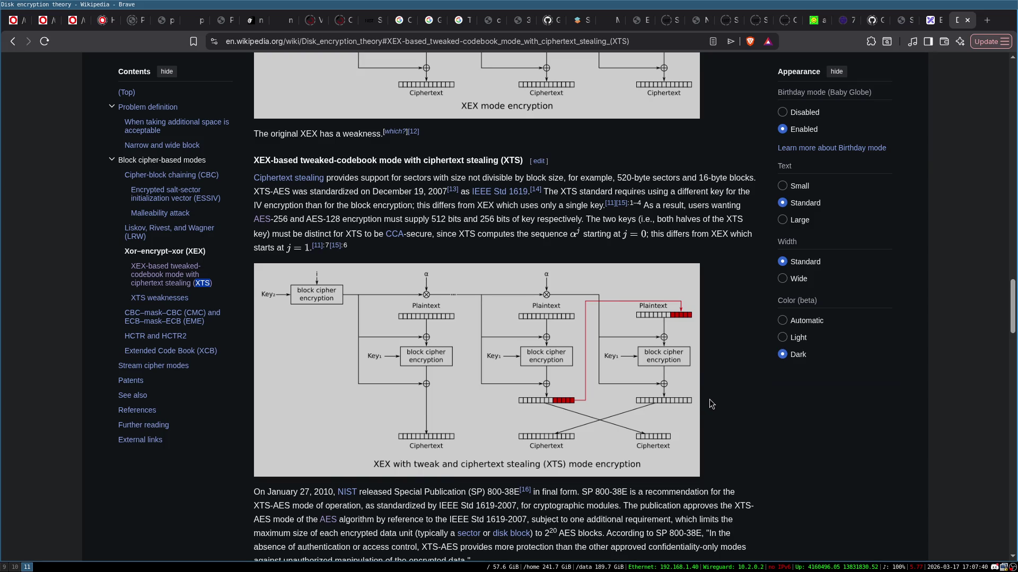
scroll(709, 400, "down", 3)
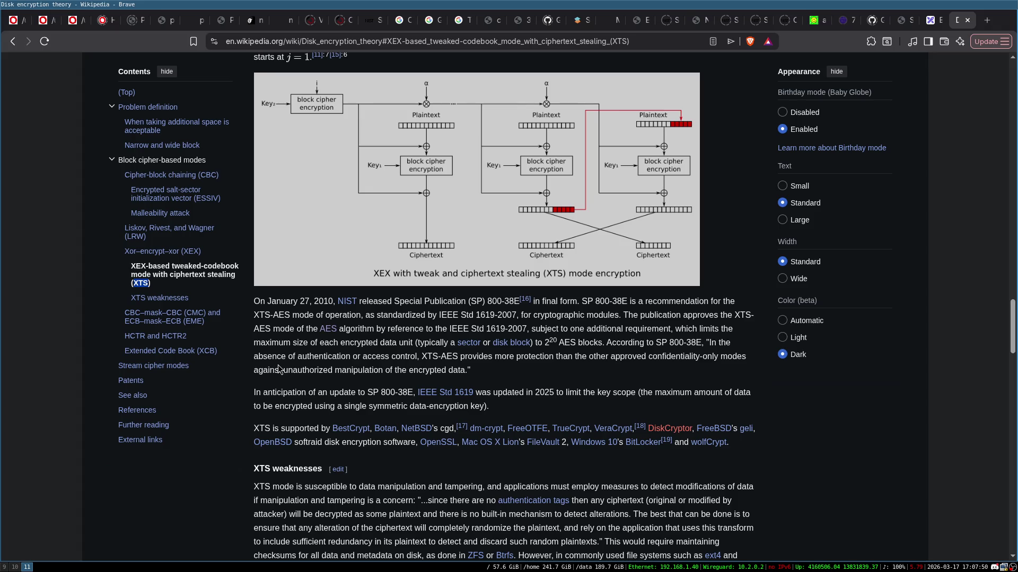
- Read through the XTS weaknesses and CMC/EME sections of the article
left_click(267, 361)
scroll(470, 276, "up", 5)
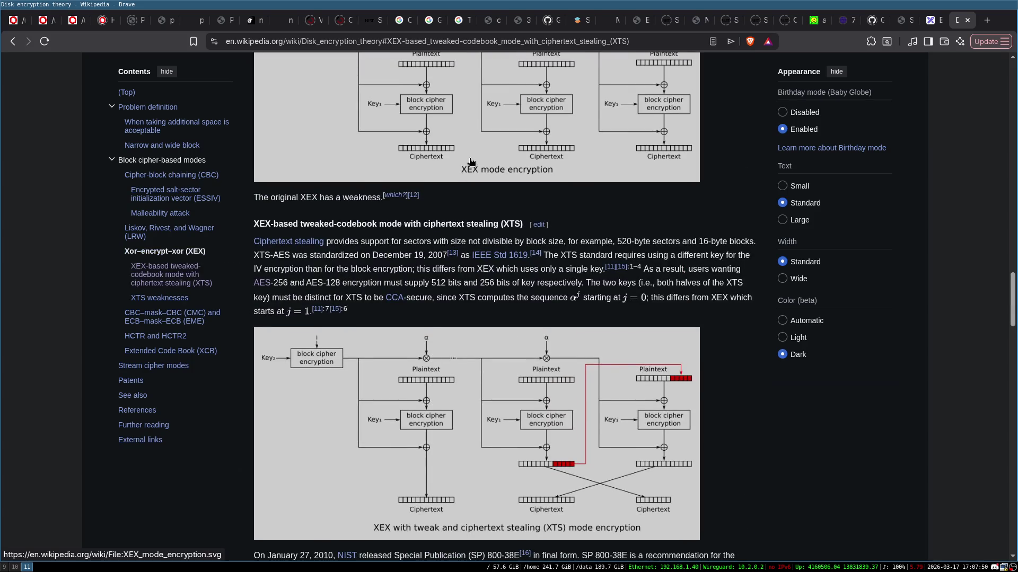
scroll(470, 161, "up", 1)
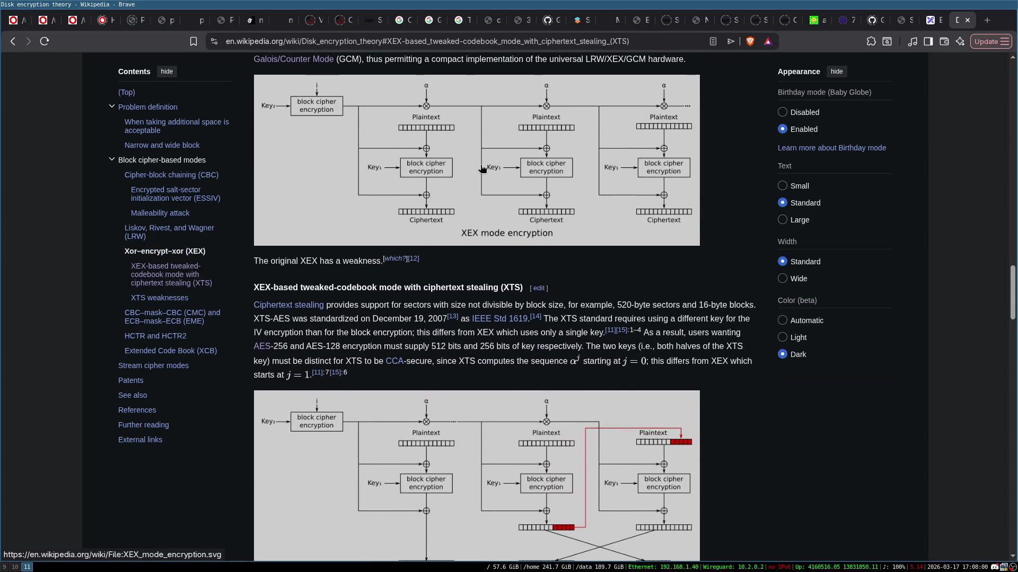
scroll(476, 237, "down", 3)
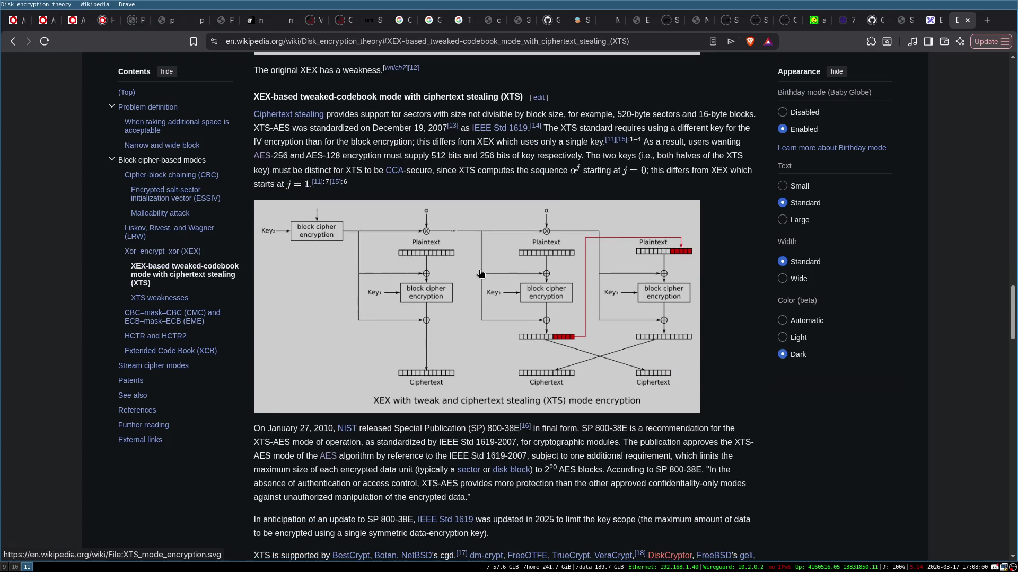
scroll(472, 273, "down", 2)
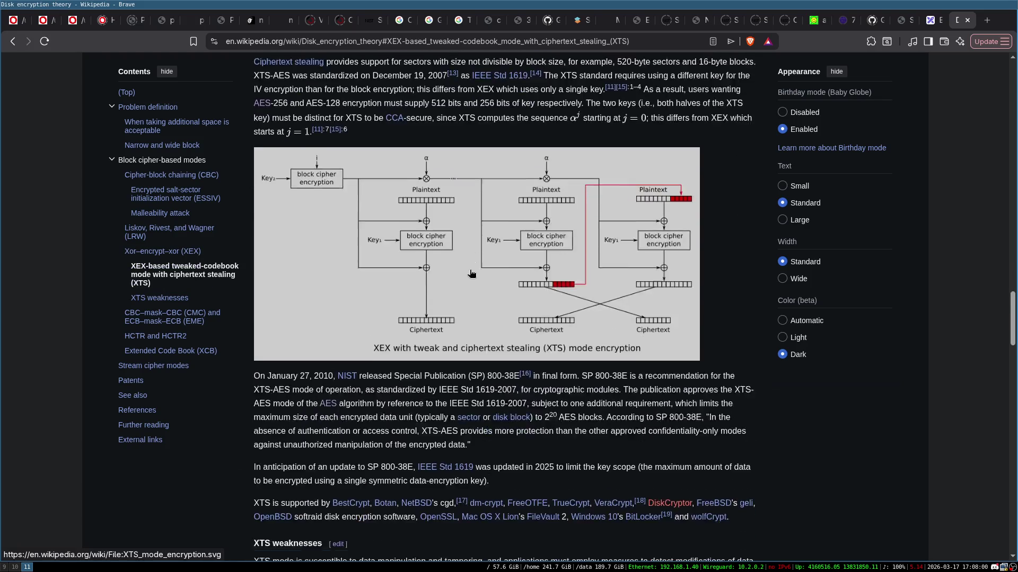
scroll(496, 249, "up", 1)
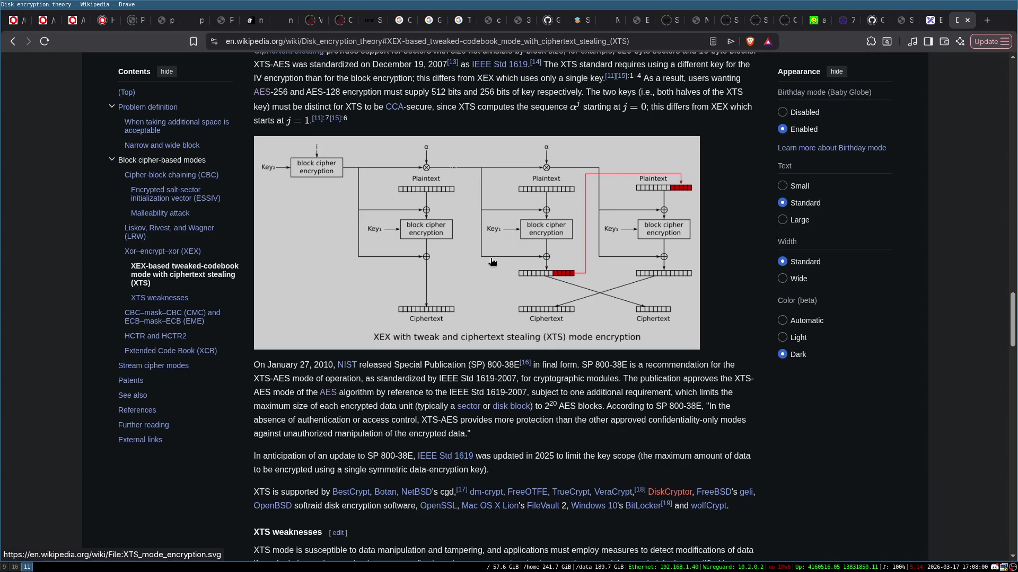
scroll(503, 306, "down", 3)
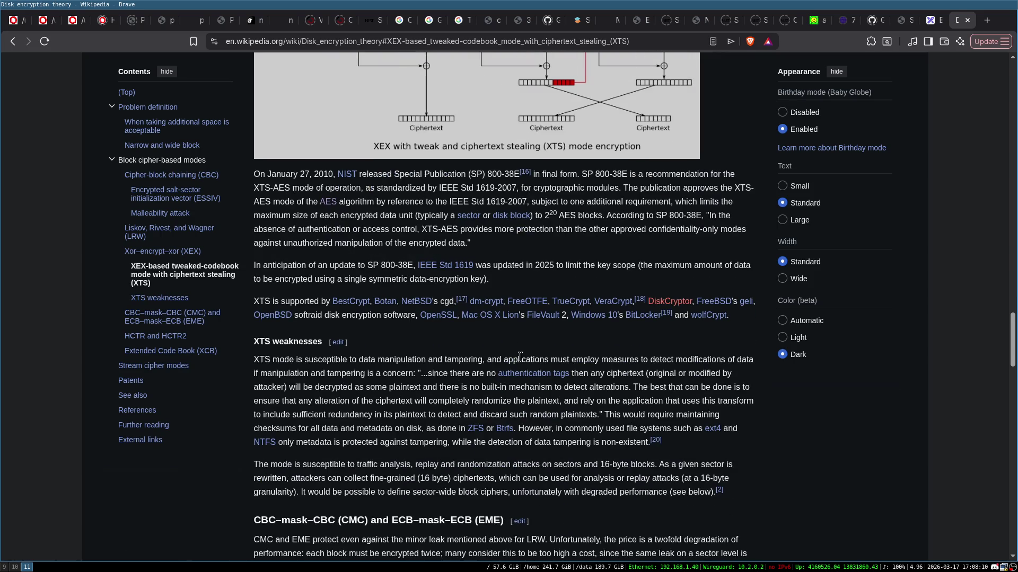
scroll(520, 357, "up", 3)
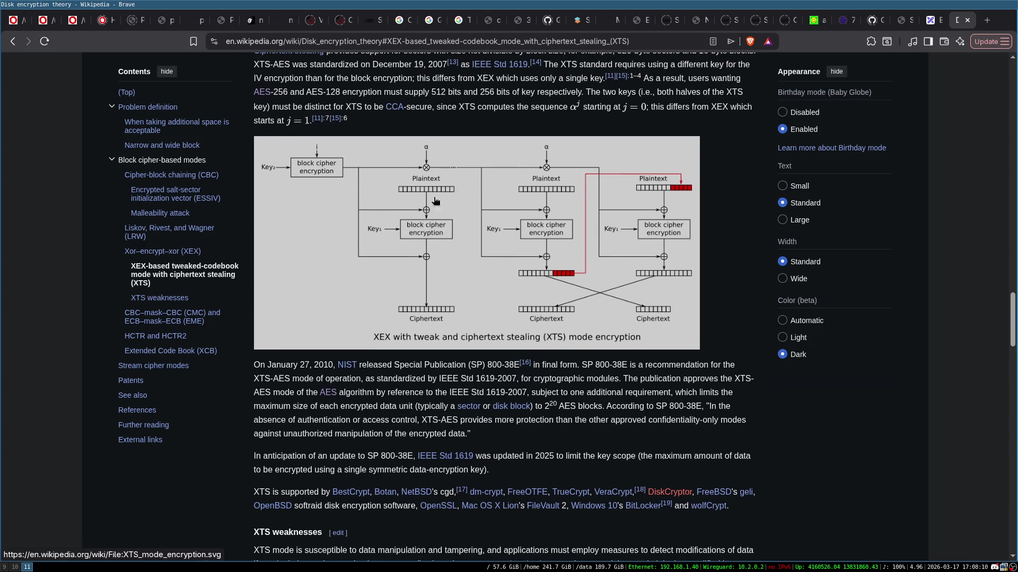
scroll(729, 231, "up", 1)
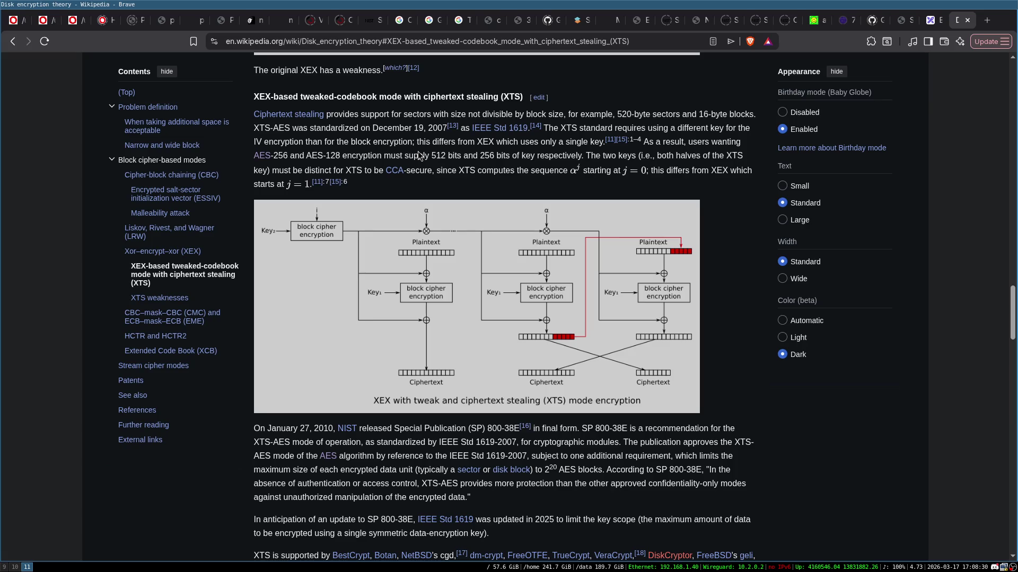
- Revisit the XTS diagram, then close the Wikipedia tab to return to Excalidraw
scroll(418, 155, "down", 2)
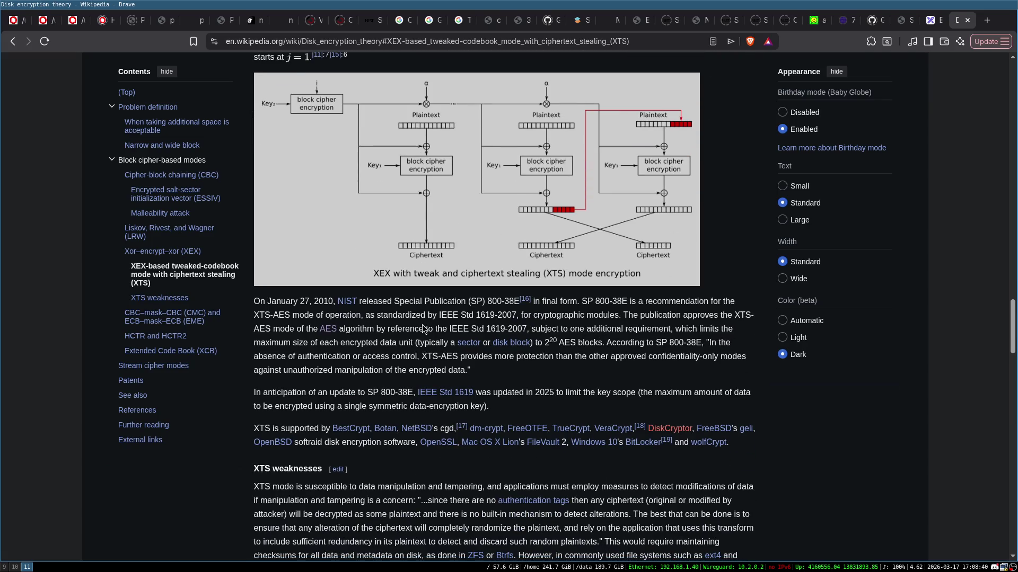
scroll(423, 325, "down", 1)
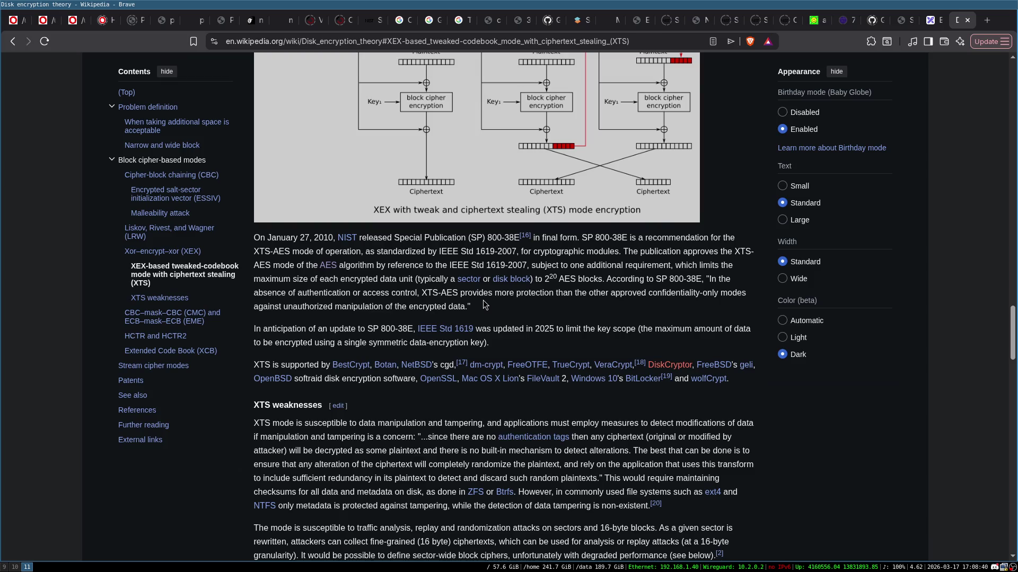
scroll(485, 305, "down", 1)
scroll(672, 360, "down", 2)
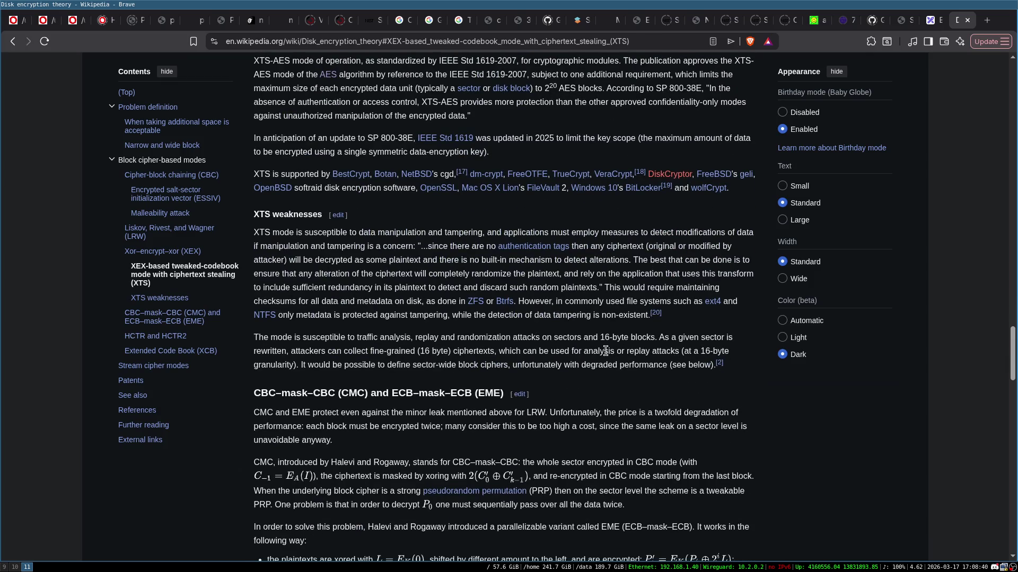
scroll(605, 351, "up", 3)
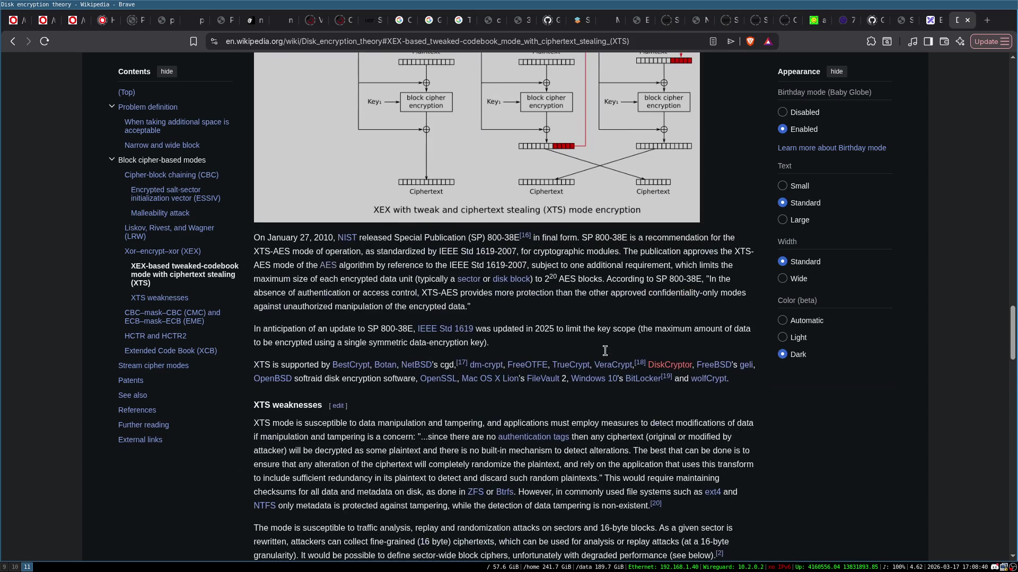
scroll(564, 342, "up", 2)
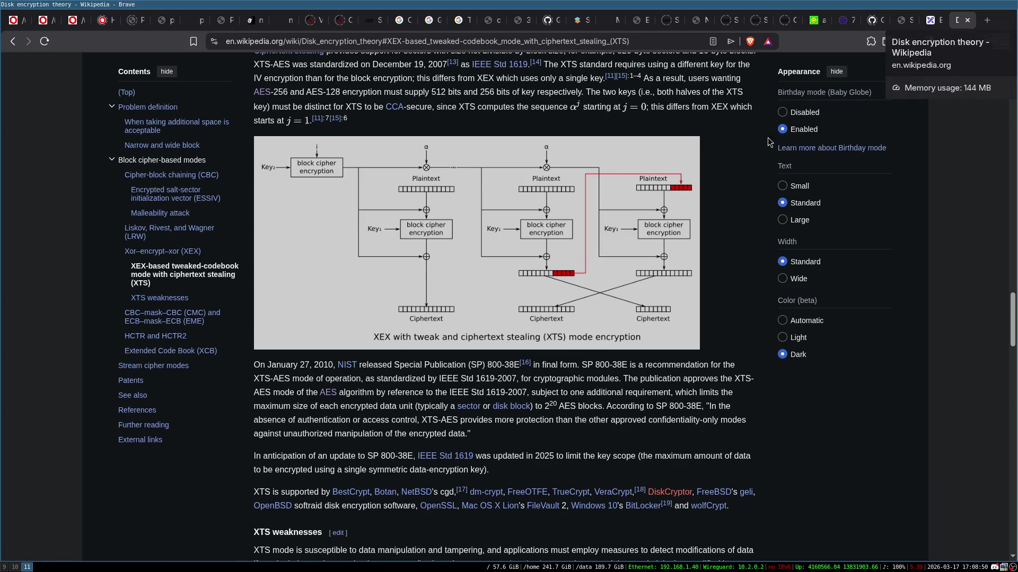
scroll(496, 279, "down", 4)
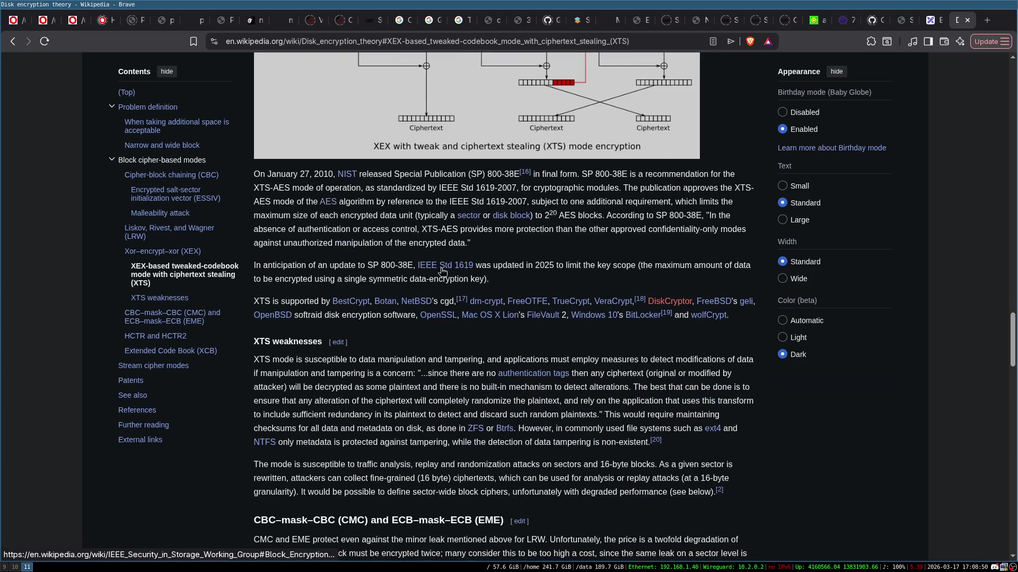
scroll(626, 294, "down", 5)
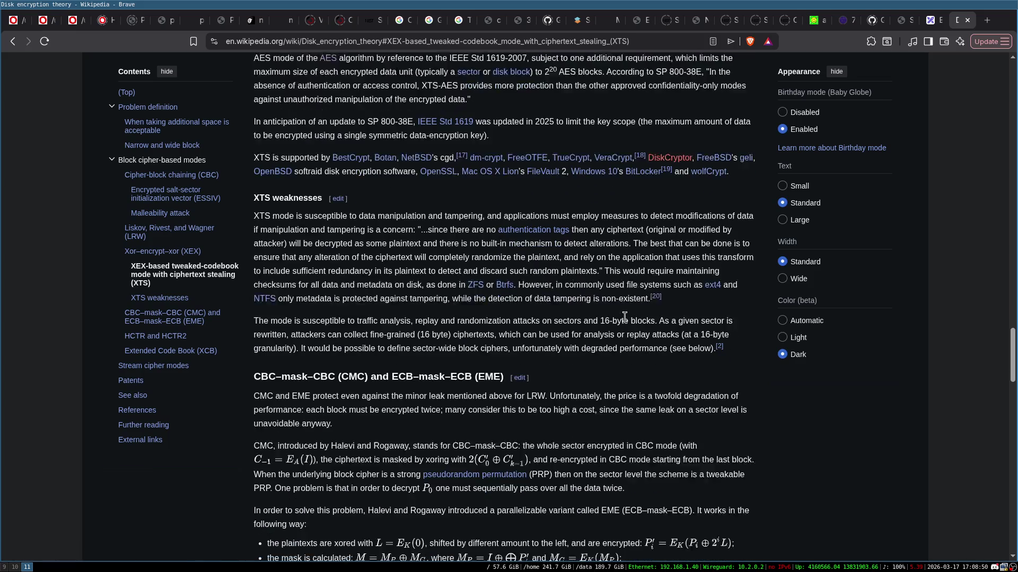
scroll(616, 315, "down", 4)
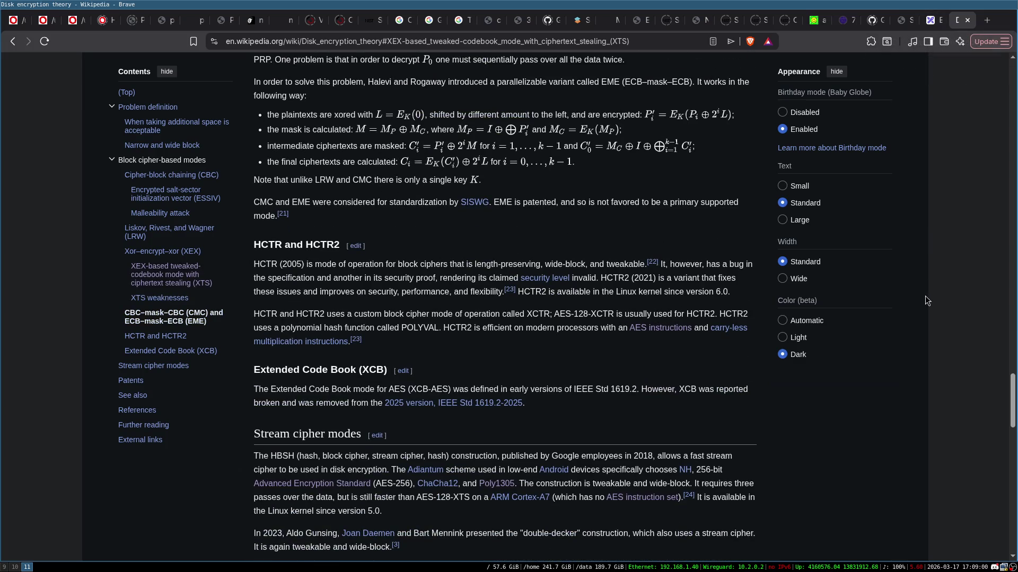
scroll(926, 301, "up", 6)
scroll(925, 297, "up", 2)
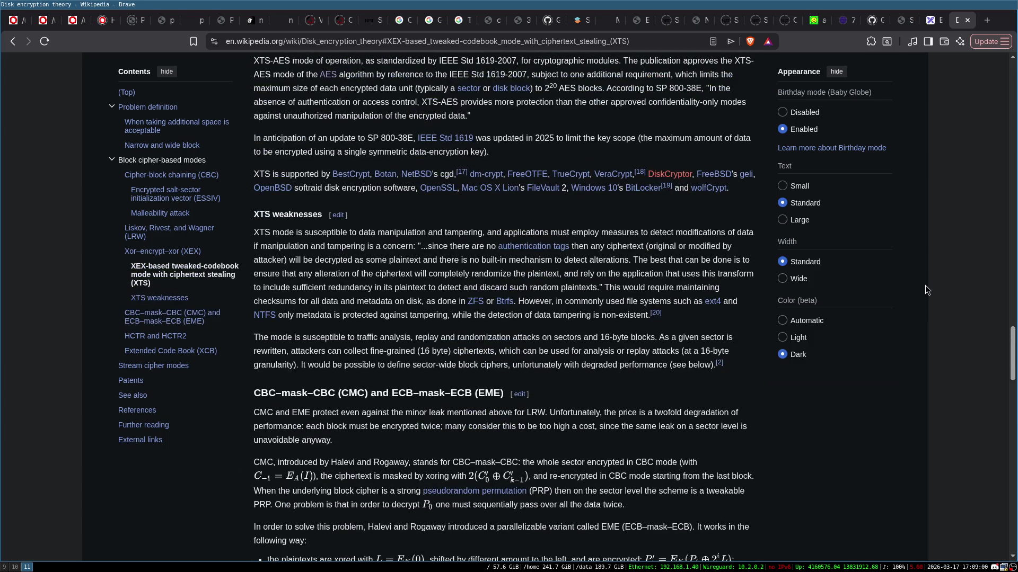
scroll(923, 274, "up", 6)
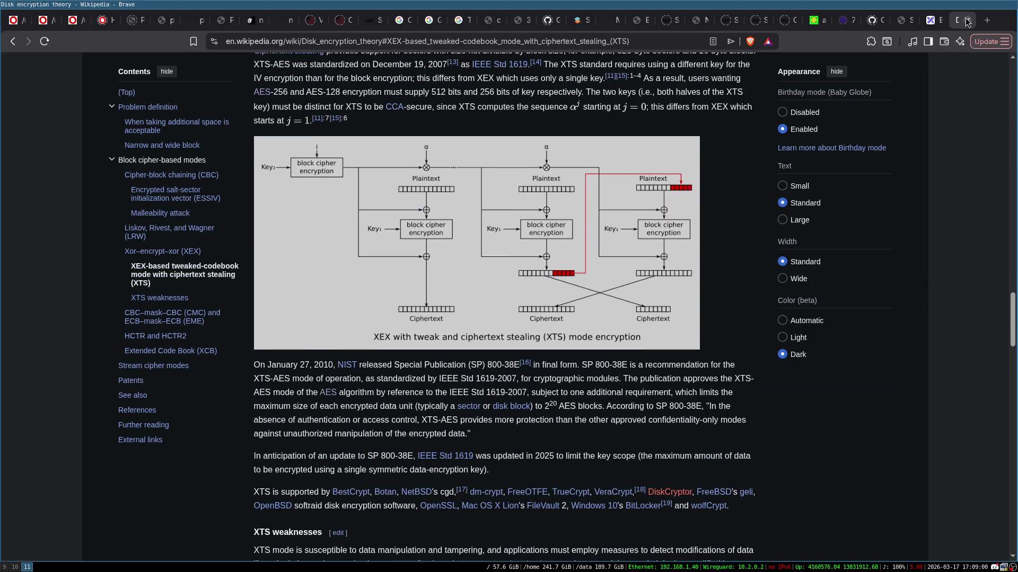
left_click(967, 21)
left_click(342, 259)
- Change the Crypto label to 'AES256' with XTS moved onto its own line
double_click(343, 259)
left_click(355, 256)
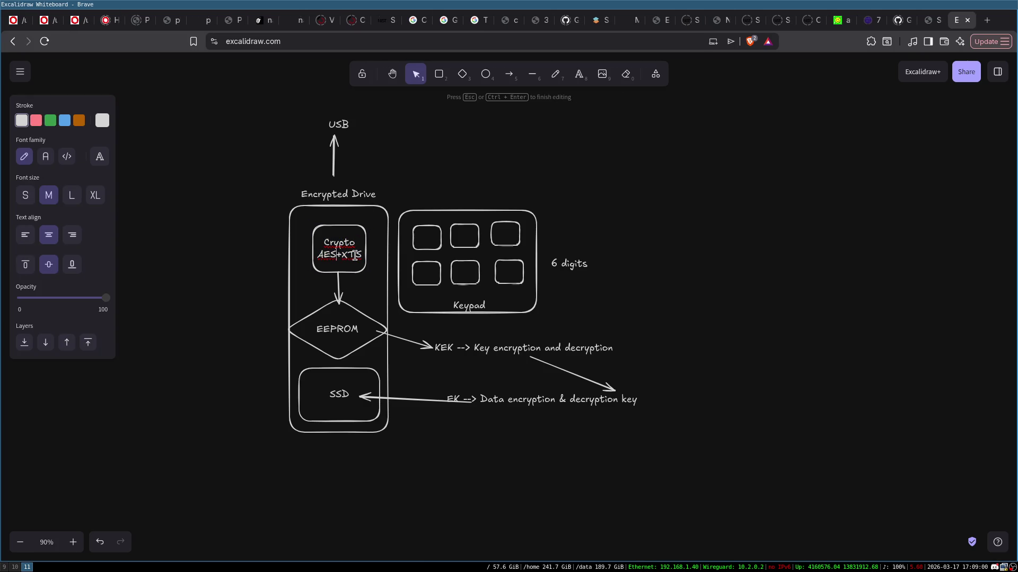
type("256")
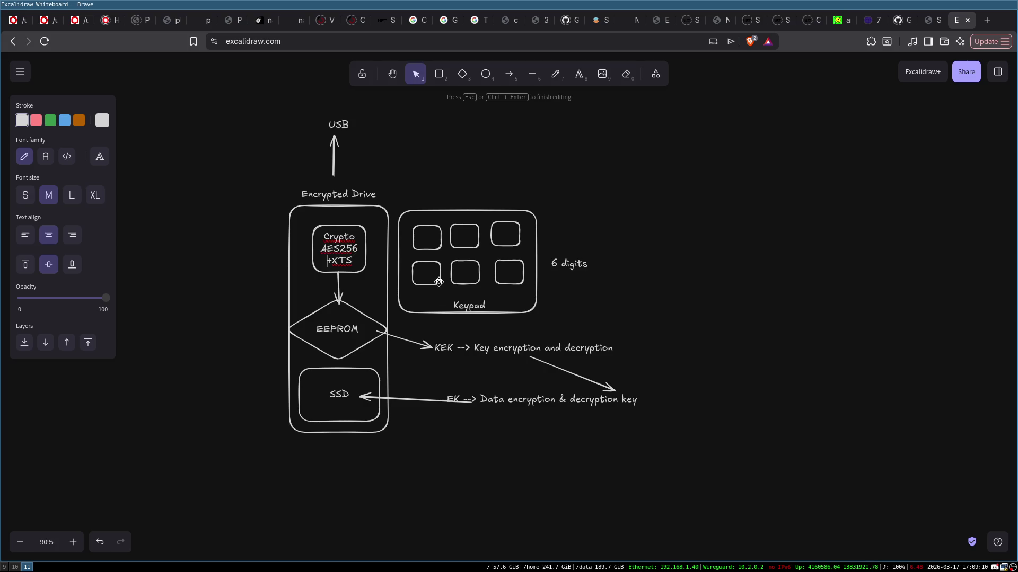
key("Return")
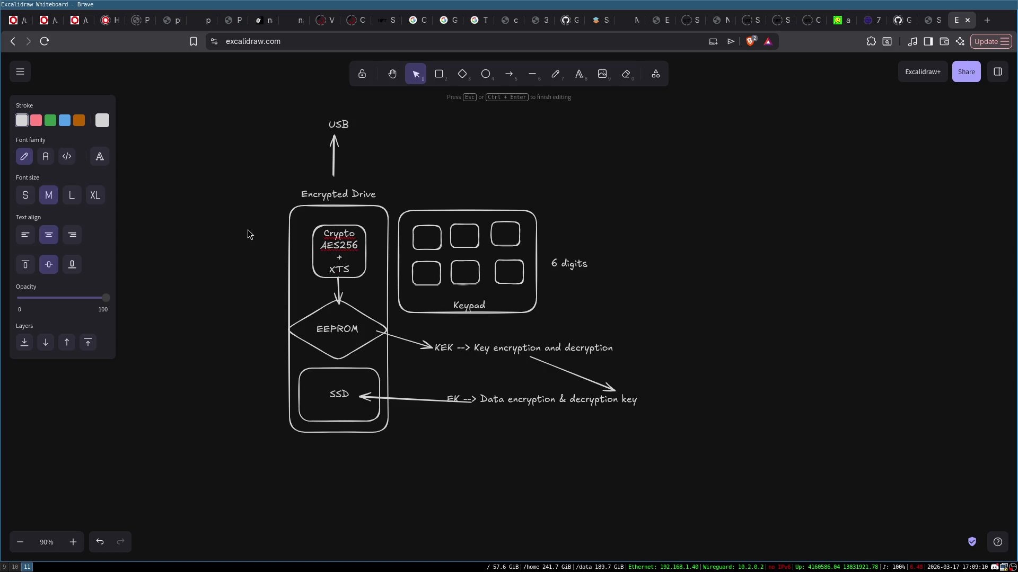
left_click(247, 230)
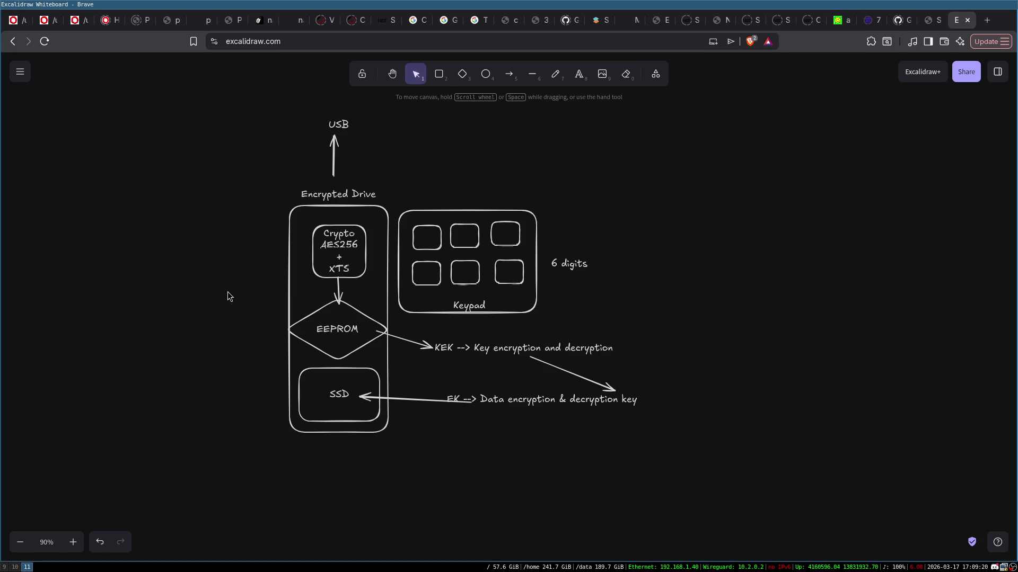
double_click(214, 288)
type("PBKDF2")
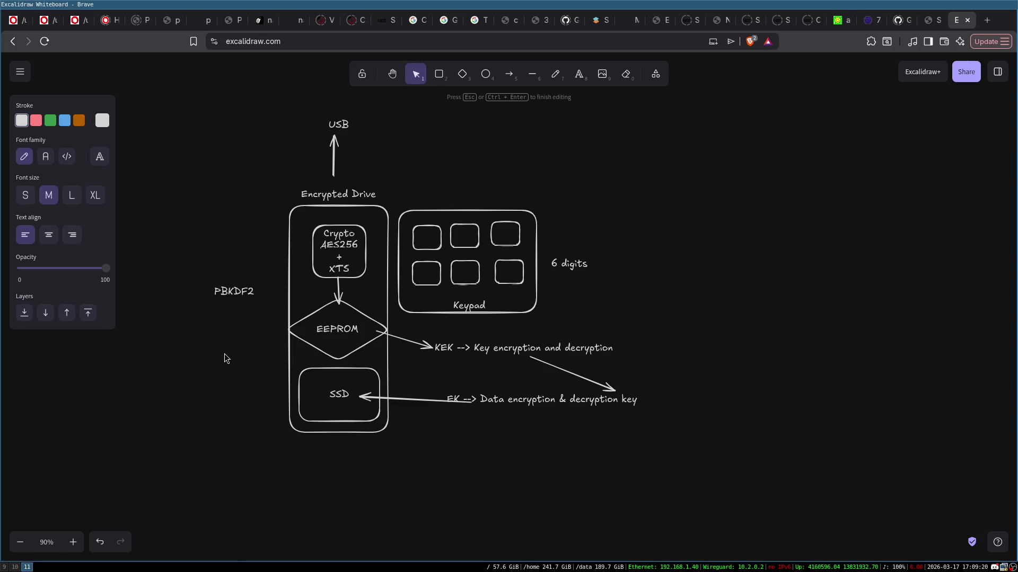
- Finish the 'PBKDF2(pin, salt, iter, ...) --> KEK' note and place it left of the drive
left_click(224, 358)
left_click_drag(234, 293, 246, 297)
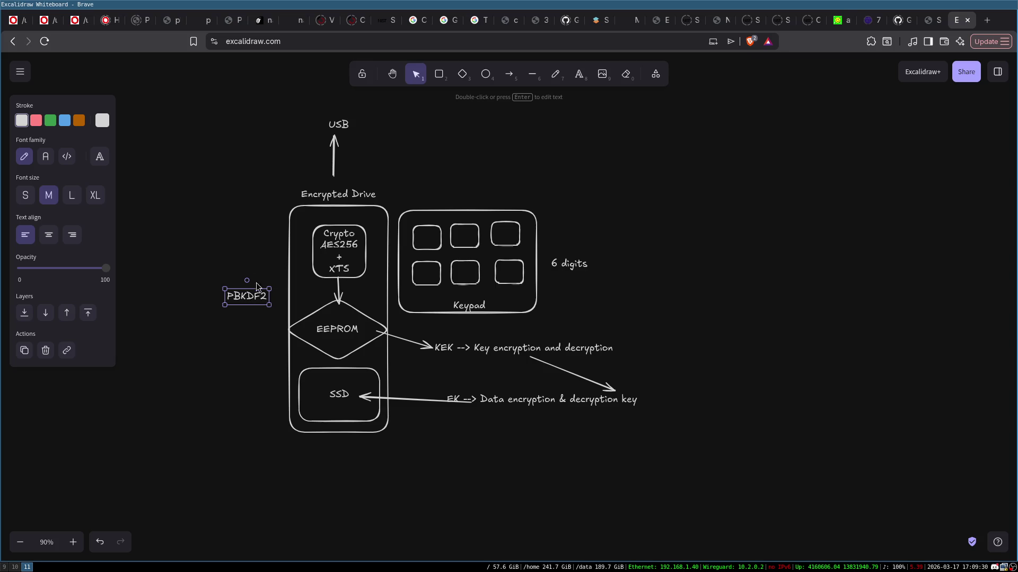
left_click(329, 322)
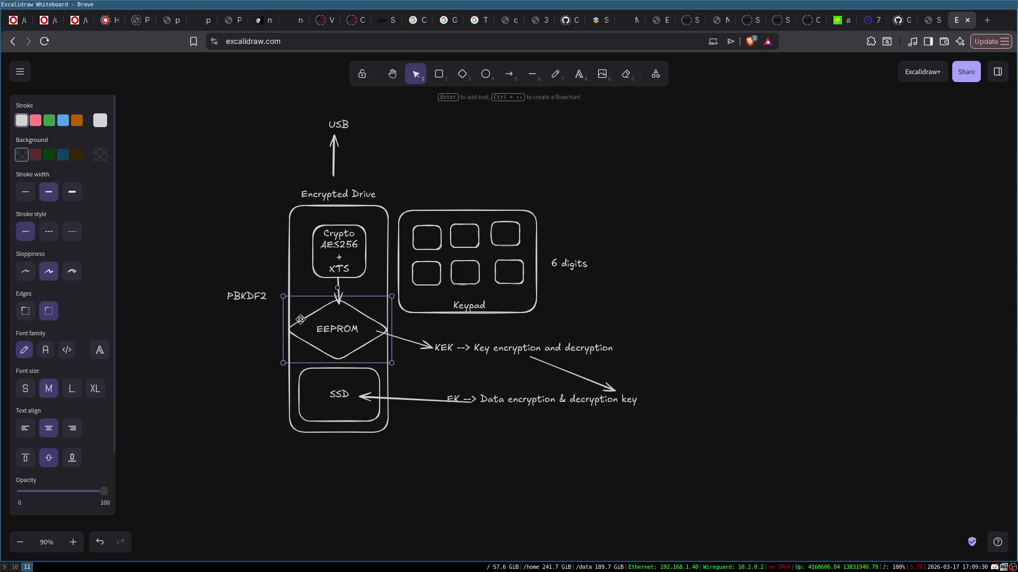
left_click_drag(246, 300, 184, 296)
double_click(203, 292)
left_click(203, 292)
type("(pin, salt, iter, ...) --> KEK")
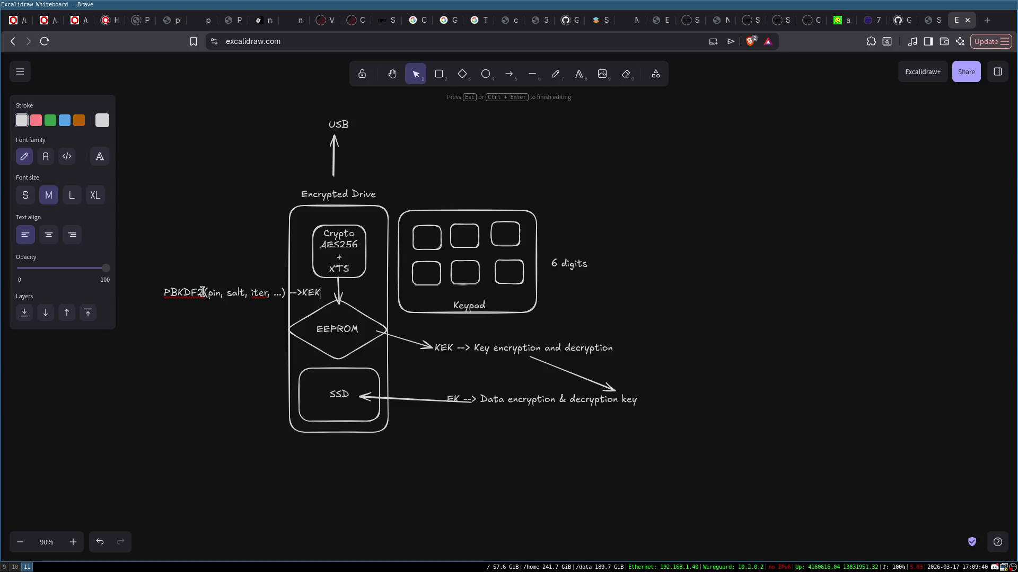
left_click(183, 333)
left_click_drag(186, 293, 138, 300)
left_click(167, 242)
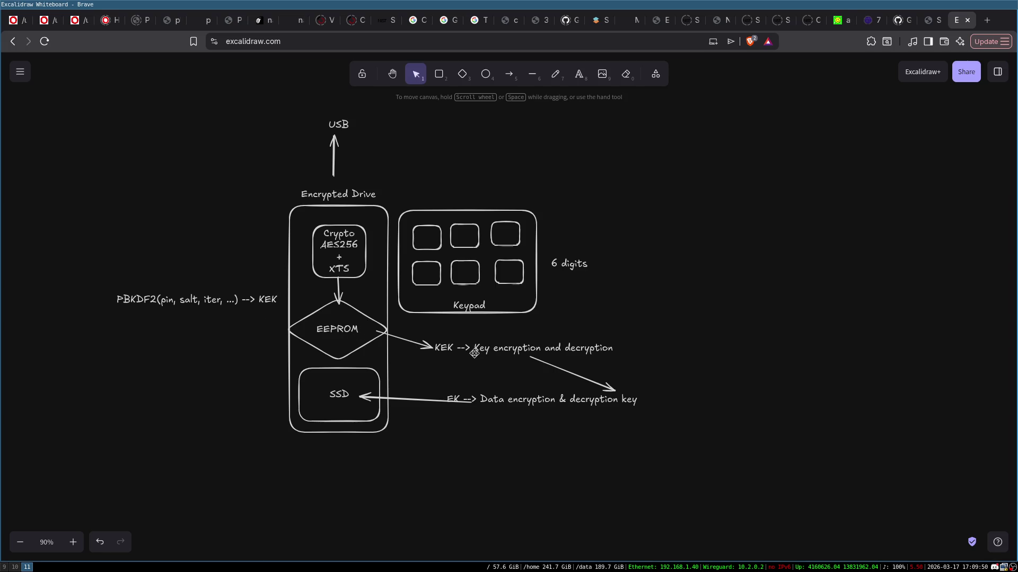
left_click(340, 345)
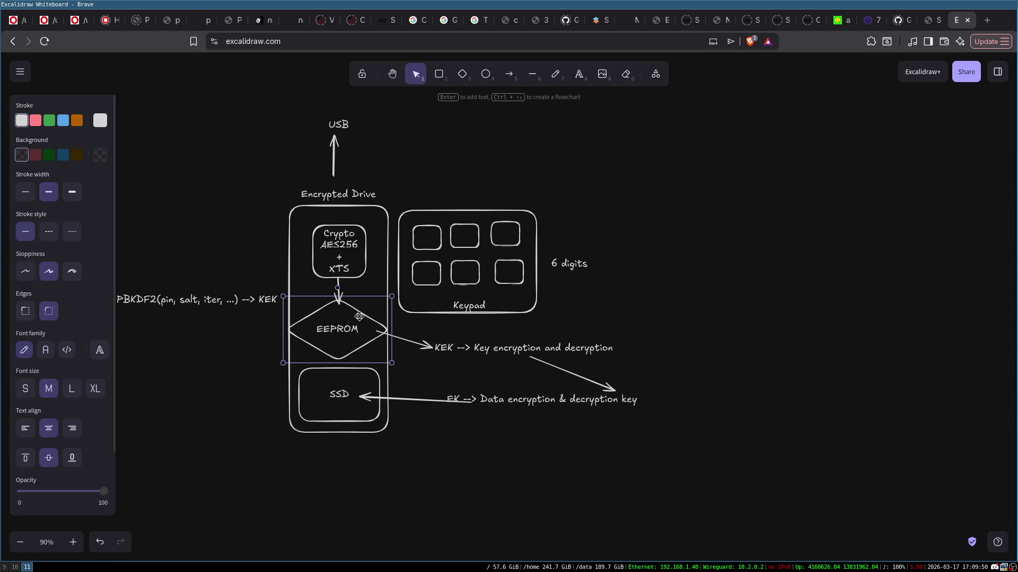
left_click(313, 126)
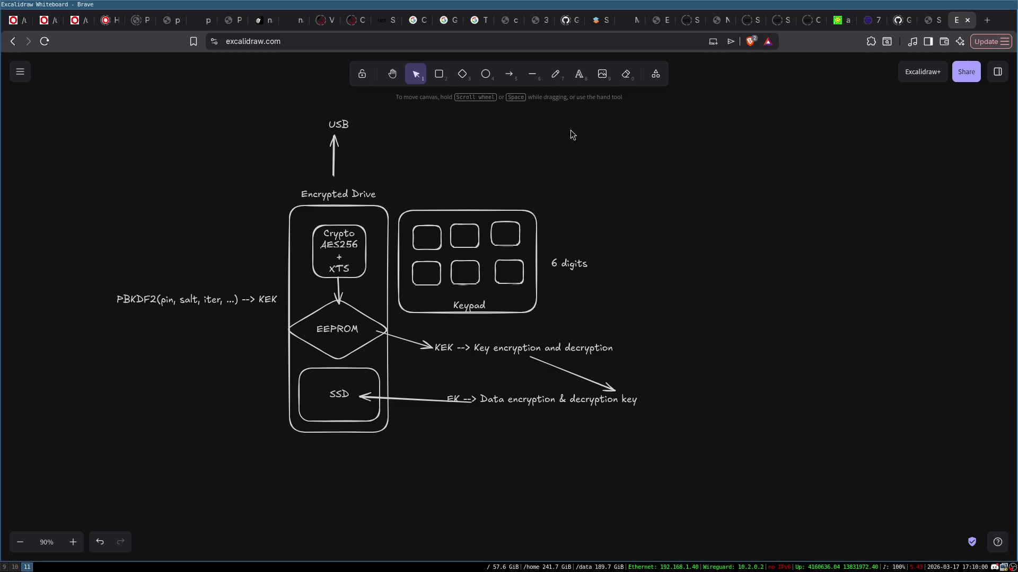
left_click(439, 75)
- Draw an 'Init' box at the upper right with a 'Pin' arrow feeding into it
mouse_move(646, 142)
left_mouse_down()
mouse_move(711, 154)
mouse_move(759, 183)
left_mouse_up()
double_click(702, 161)
type("Init")
left_click(508, 72)
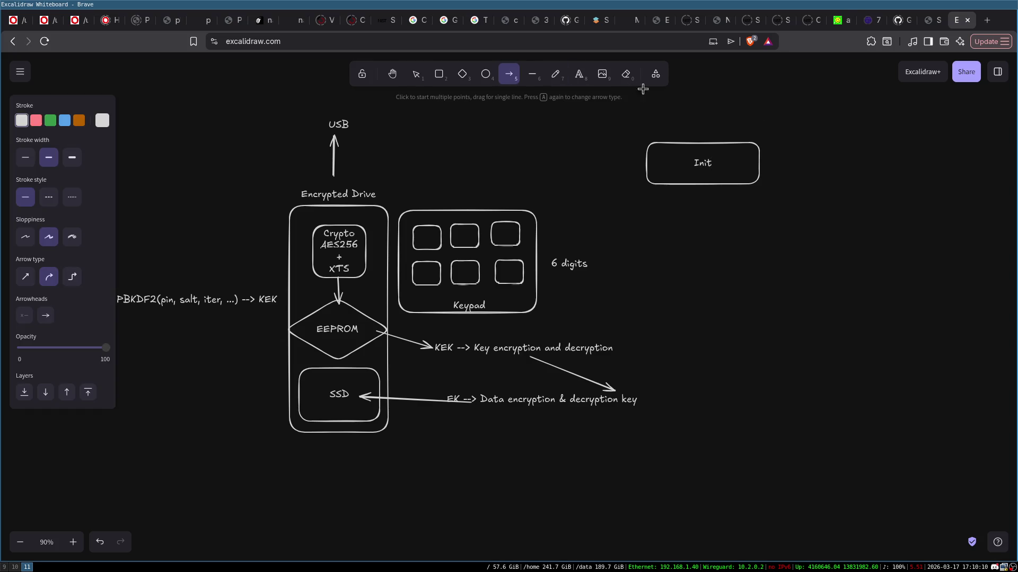
left_click_drag(698, 99, 702, 139)
double_click(694, 91)
type("Pin")
left_click(997, 71)
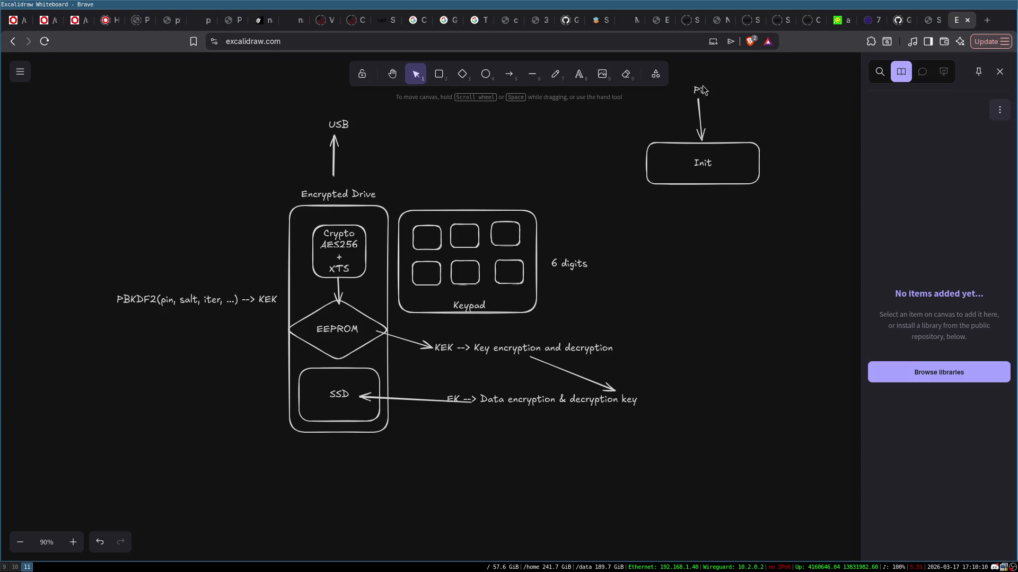
left_click(772, 104)
- Add two arrows down from Init to new 'KEK' and 'EK' labels
left_click(509, 73)
left_click_drag(670, 169, 668, 219)
double_click(671, 235)
type("KEK")
left_click(807, 247)
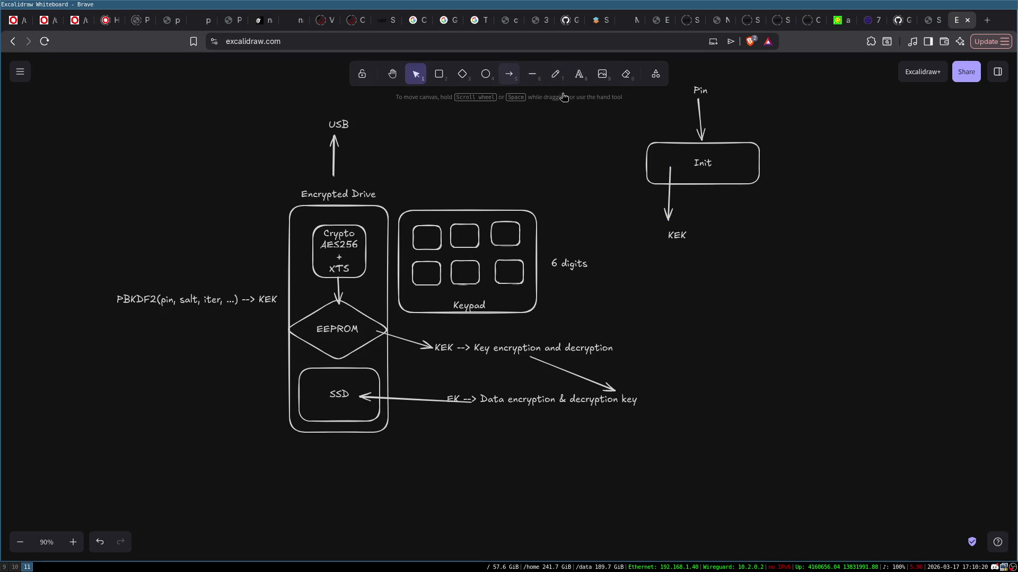
left_click(509, 74)
left_click_drag(725, 173, 733, 233)
double_click(734, 249)
type("EK")
left_click(771, 255)
- Select the EK label, EEPROM diamond, SSD box and data-key note in turn
left_click(738, 249)
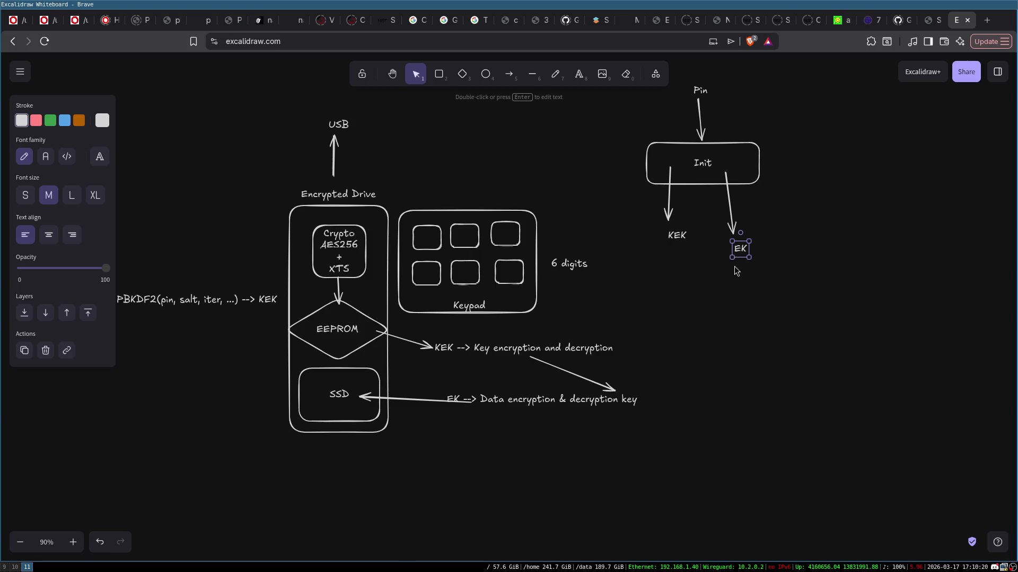
left_click(736, 271)
left_click(740, 249)
left_click(347, 329)
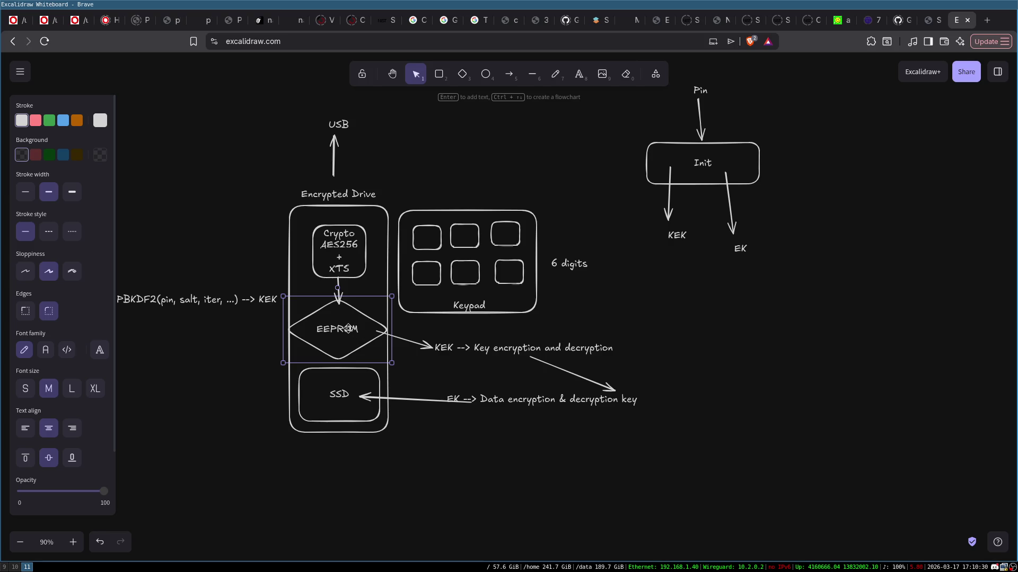
left_click(268, 346)
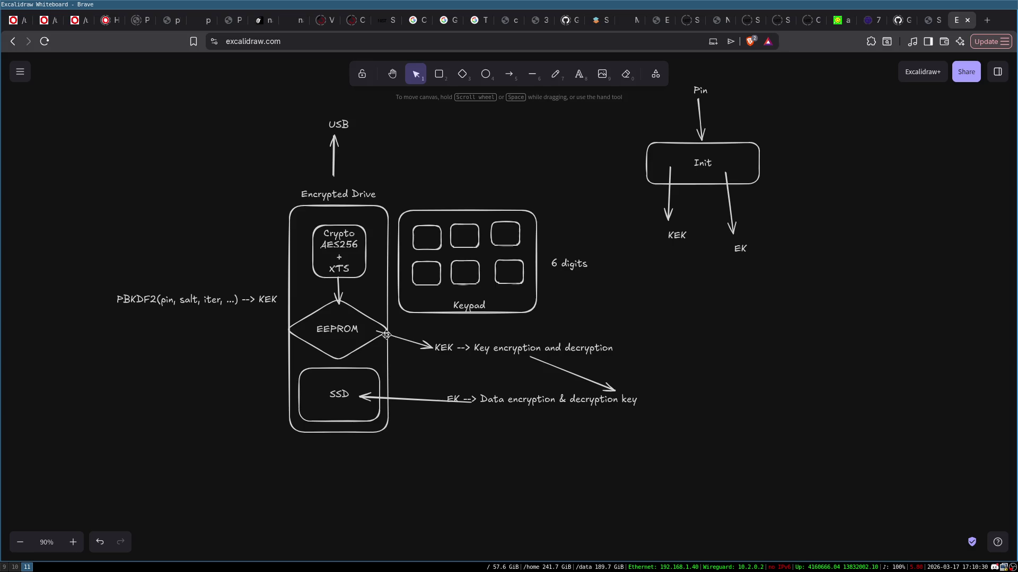
left_click(350, 385)
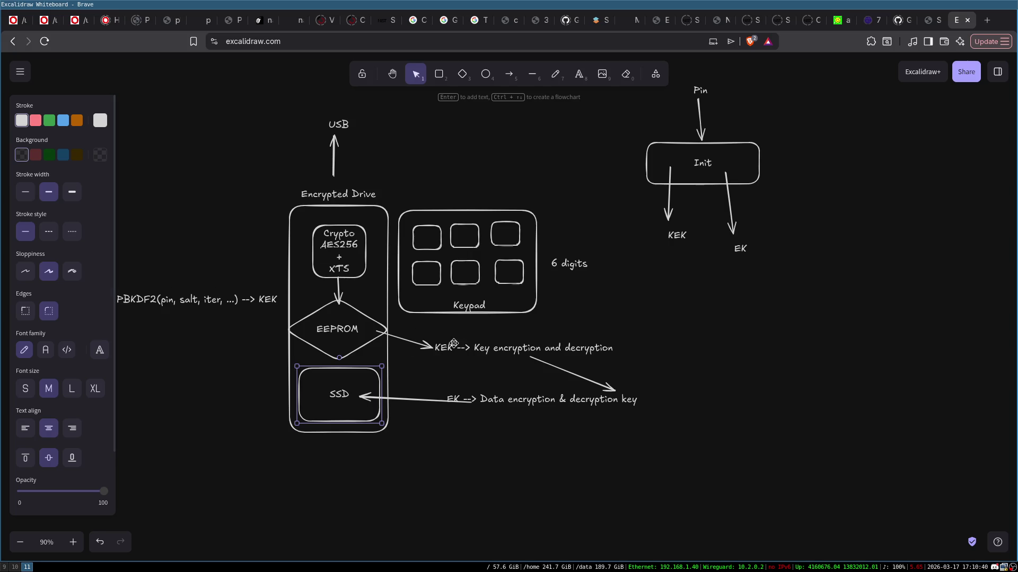
mouse_move(443, 389)
left_mouse_down()
mouse_move(659, 443)
mouse_move(662, 433)
left_mouse_up()
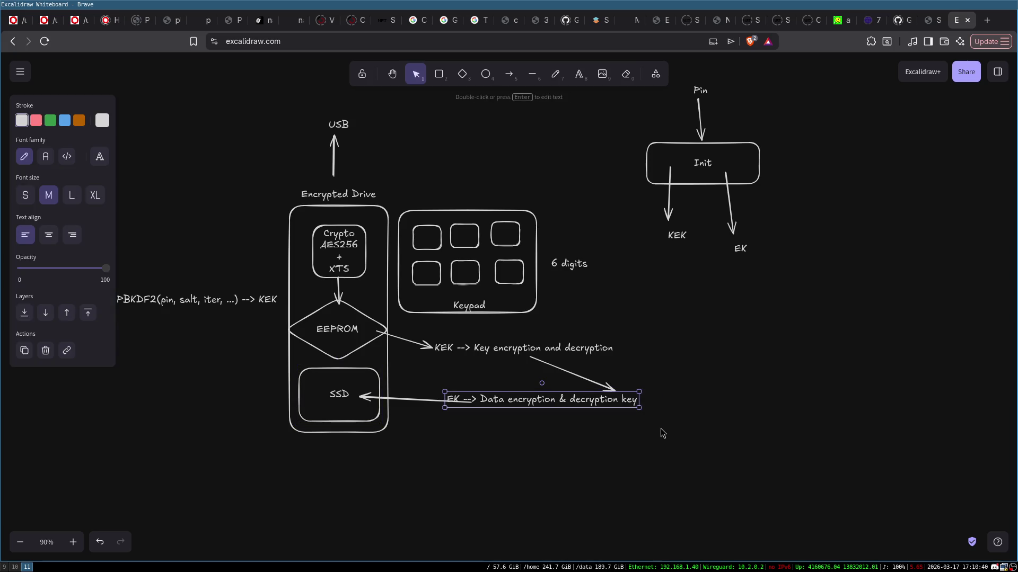
left_click(344, 395)
left_click(487, 509)
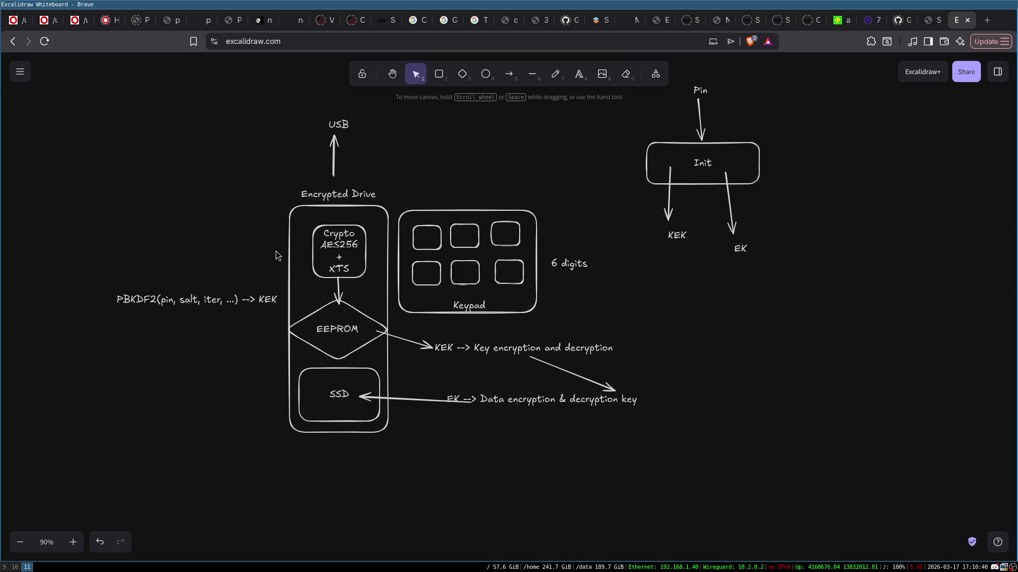
double_click(752, 326)
type("AES128 ")
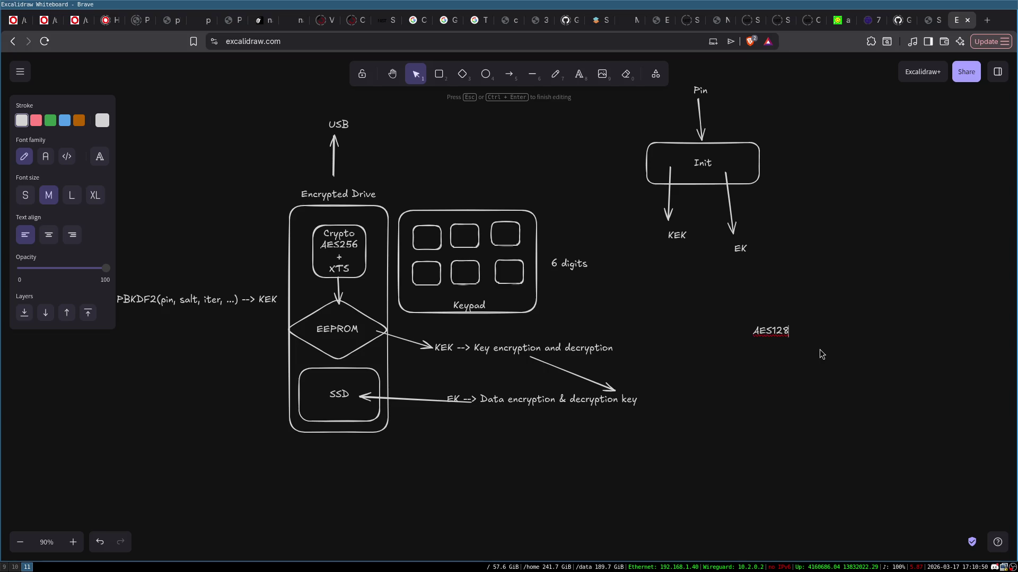
type("XTS --> E")
key("BackSpace")
type("B")
key("Escape")
left_click_drag(778, 334, 729, 314)
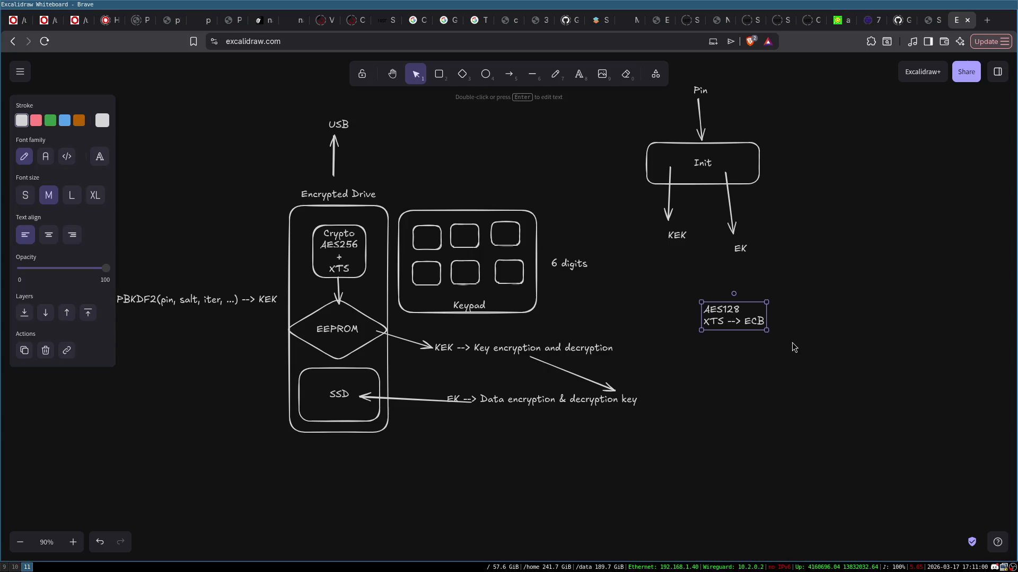
left_click(793, 344)
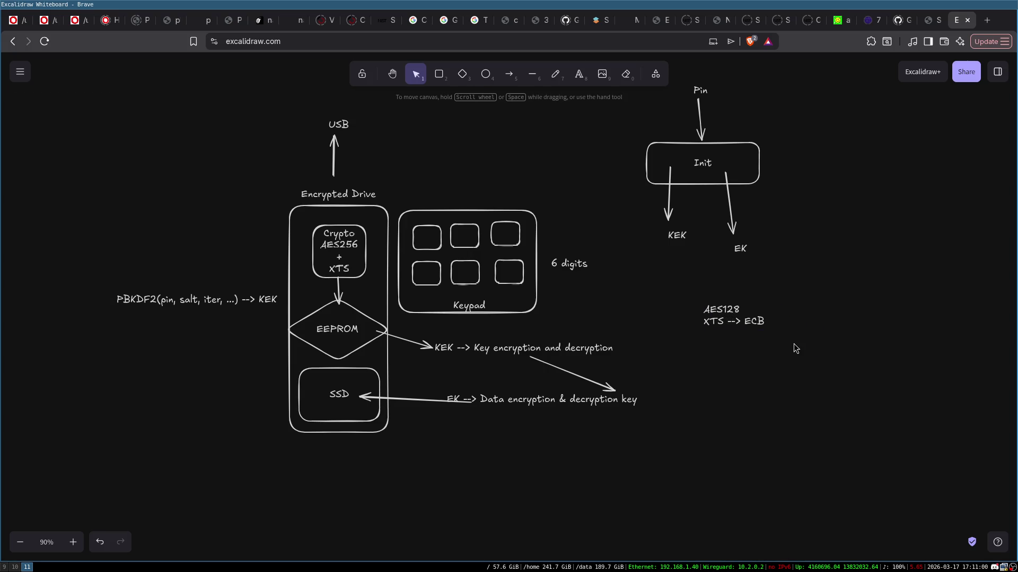
left_click(745, 324)
double_click(754, 321)
double_click(754, 322)
left_click(712, 293)
left_click(342, 247)
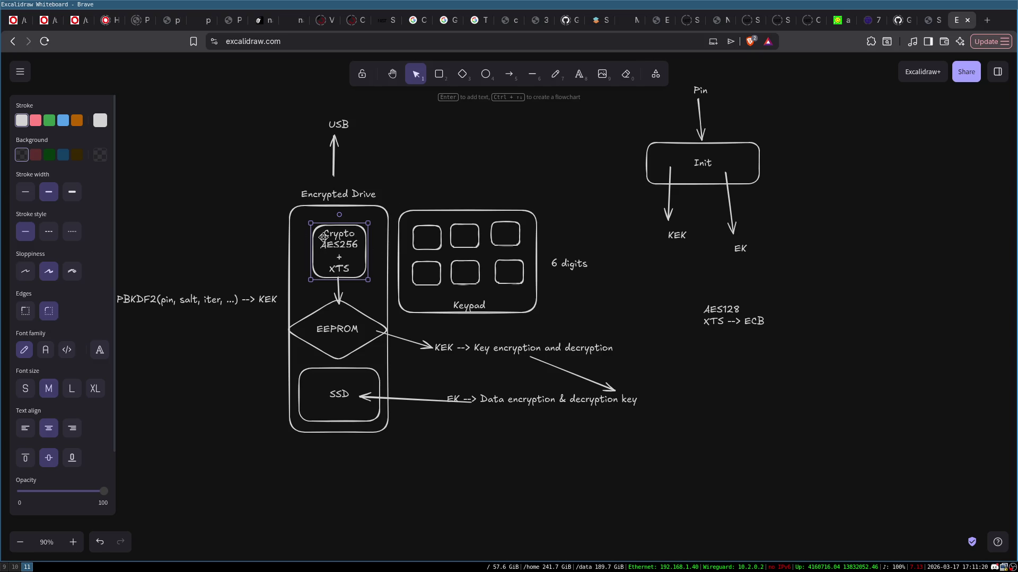
left_click(253, 238)
left_click(755, 321)
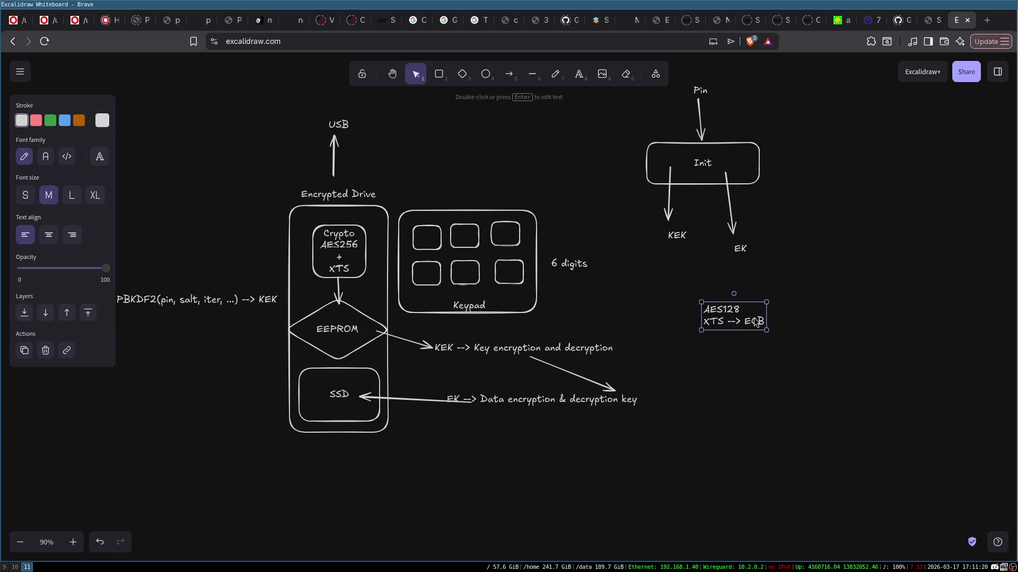
left_click(729, 382)
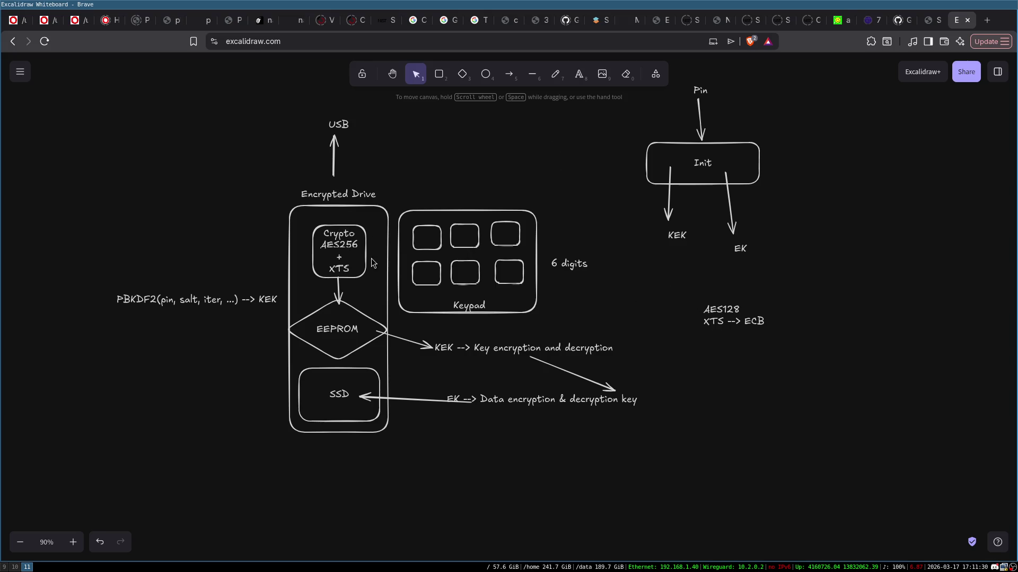
left_click_drag(154, 139, 253, 158)
left_click(476, 343)
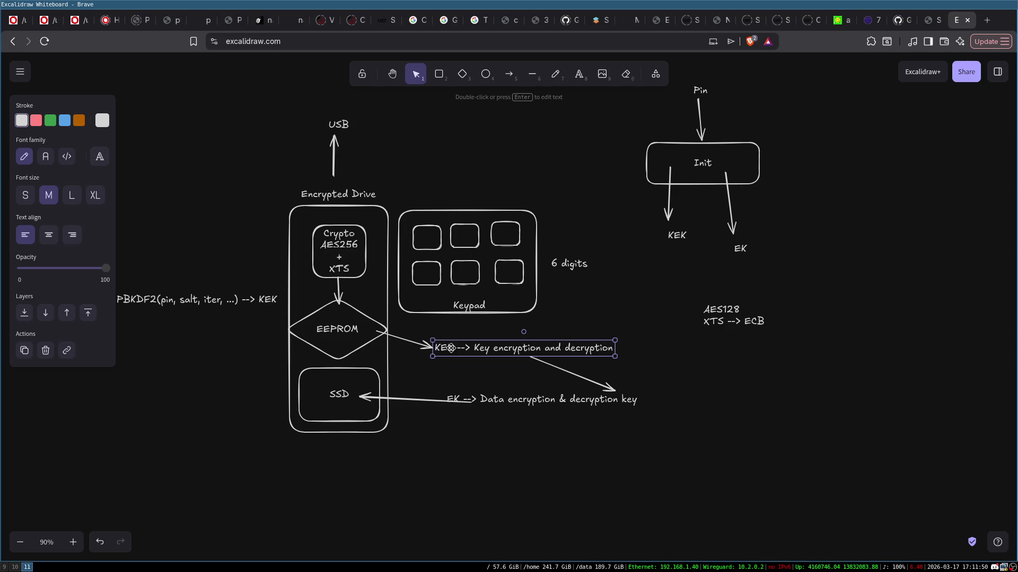
left_click(533, 335)
left_click(758, 325)
double_click(759, 325)
double_click(759, 323)
left_click(751, 370)
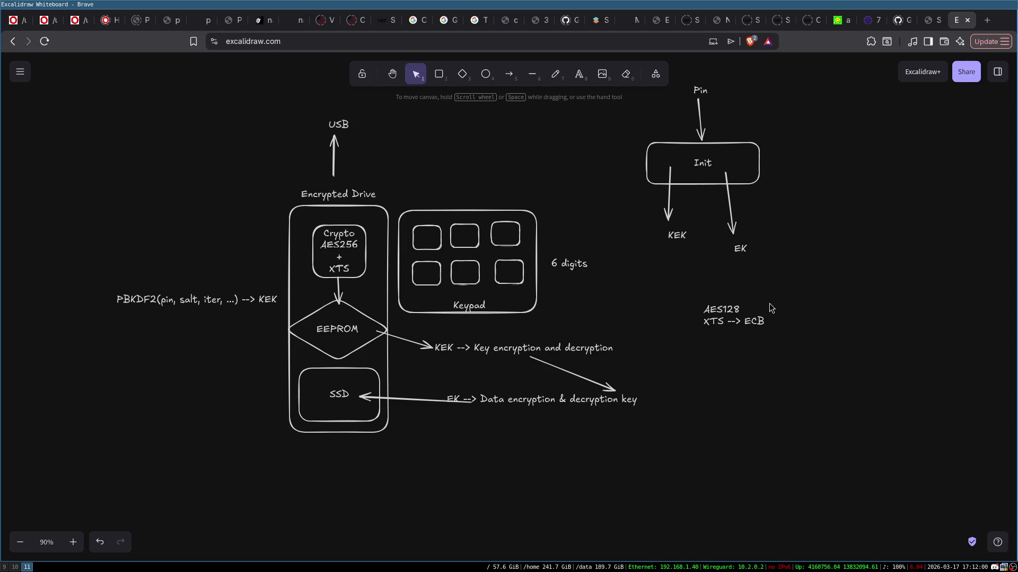
double_click(706, 356)
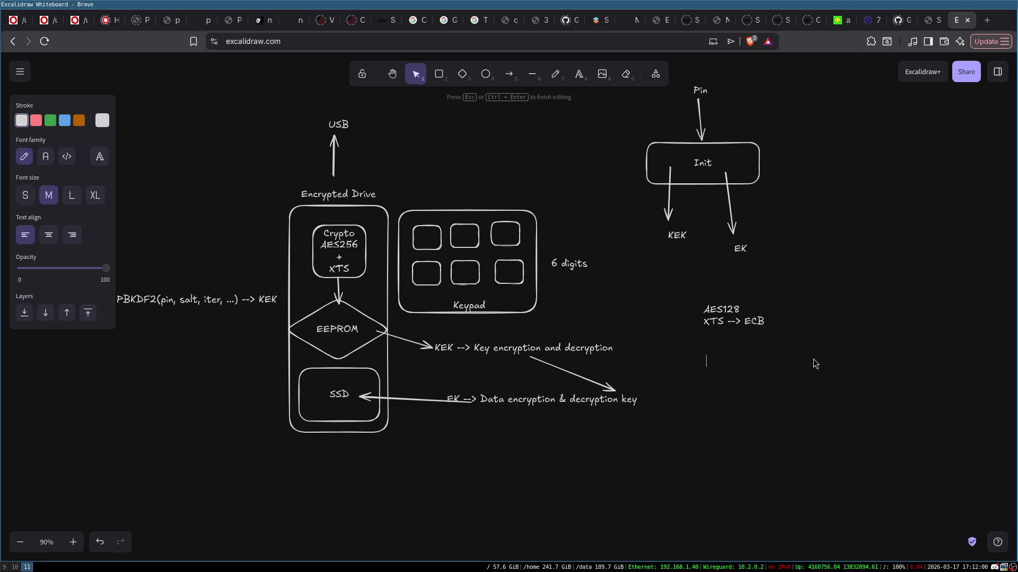
type("AAC --> ")
type("BAY")
key("Escape")
left_click(733, 393)
left_click(726, 360)
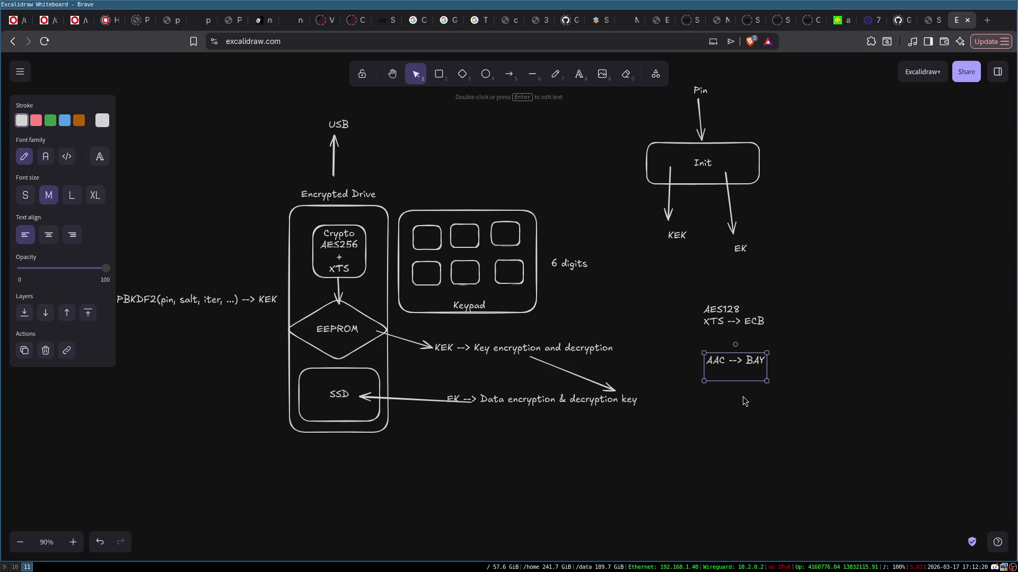
left_click(700, 408)
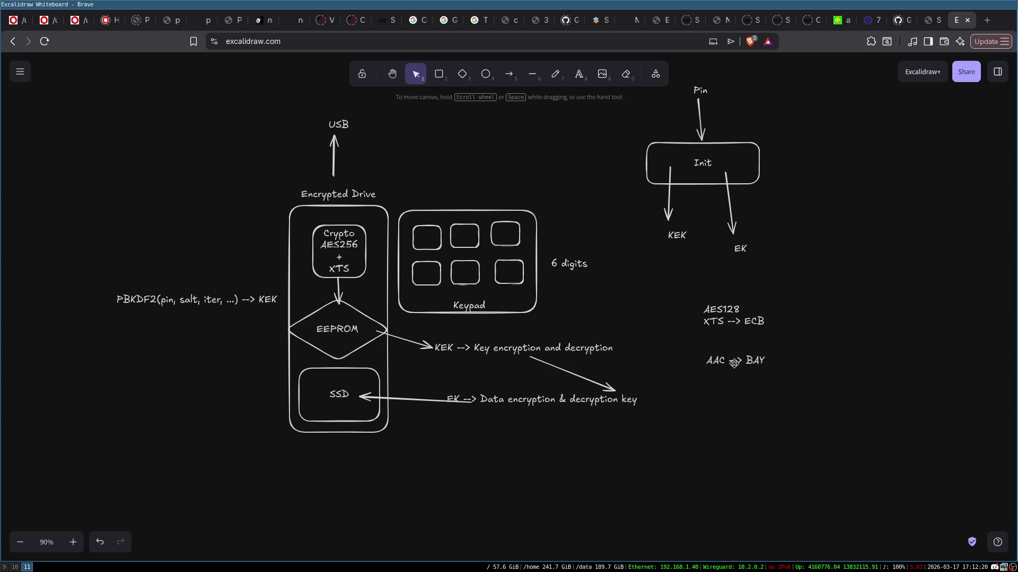
left_click(721, 366)
left_click(471, 349)
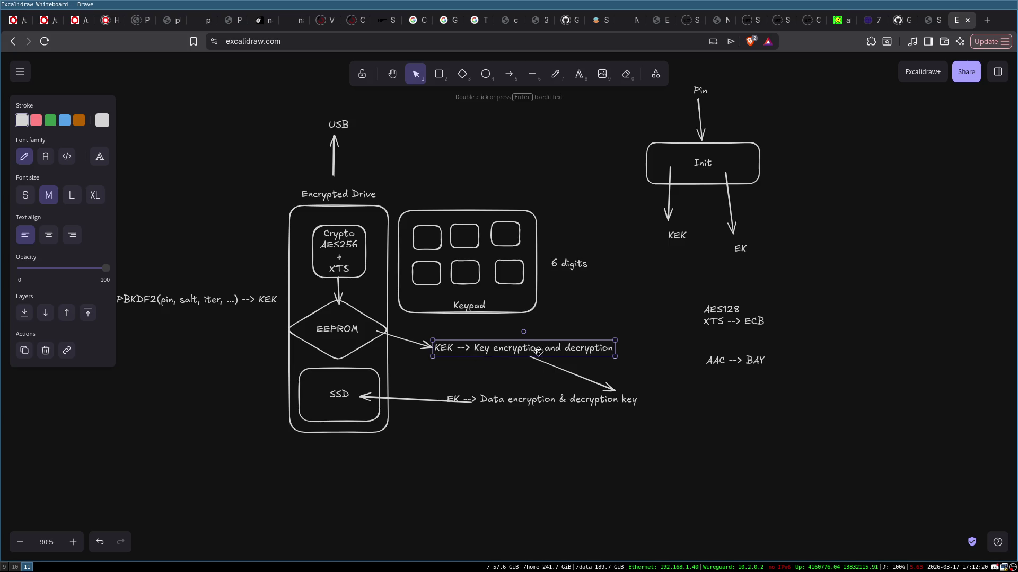
left_click(755, 363)
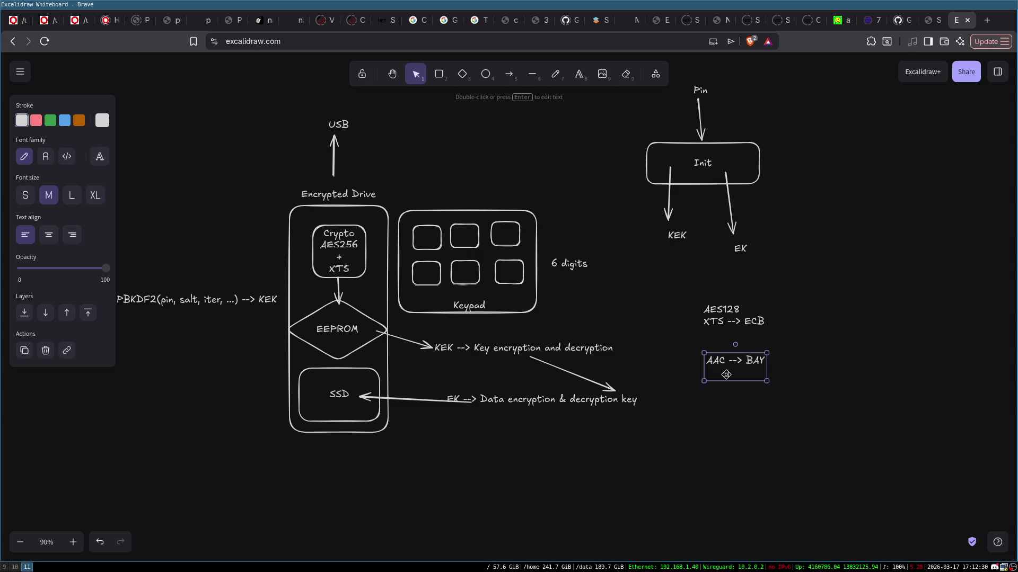
key("Delete")
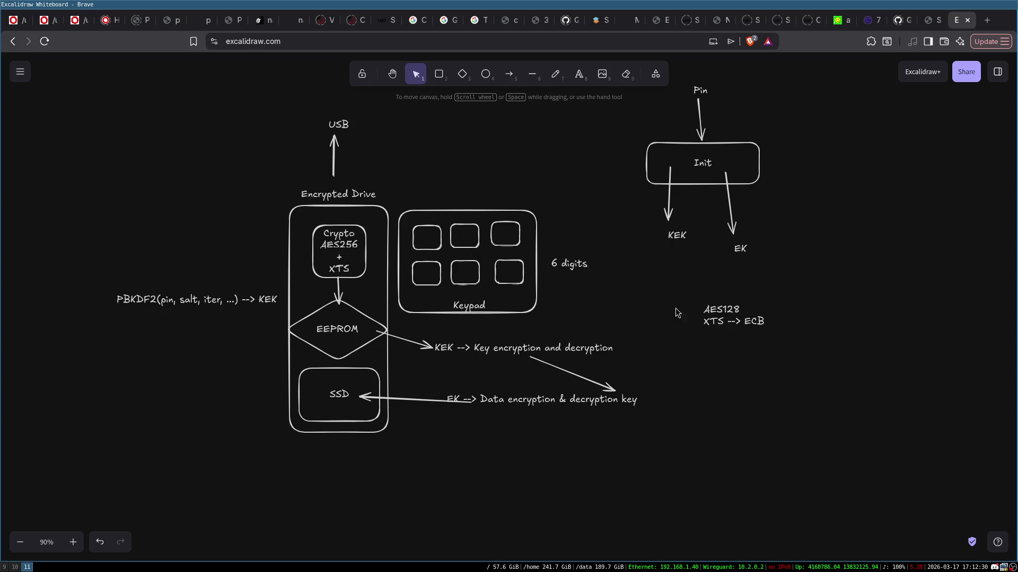
left_click(731, 309)
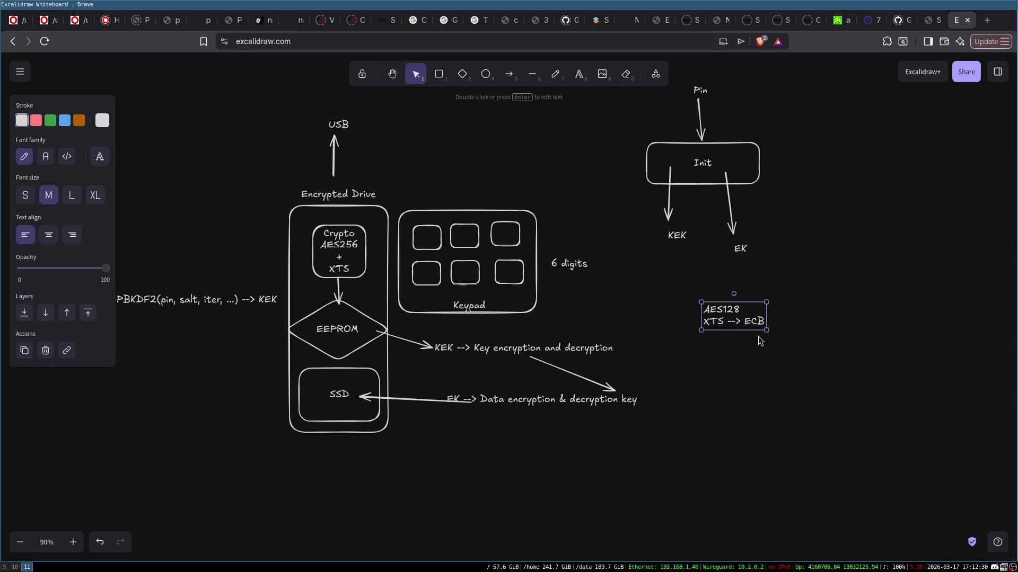
left_click(721, 342)
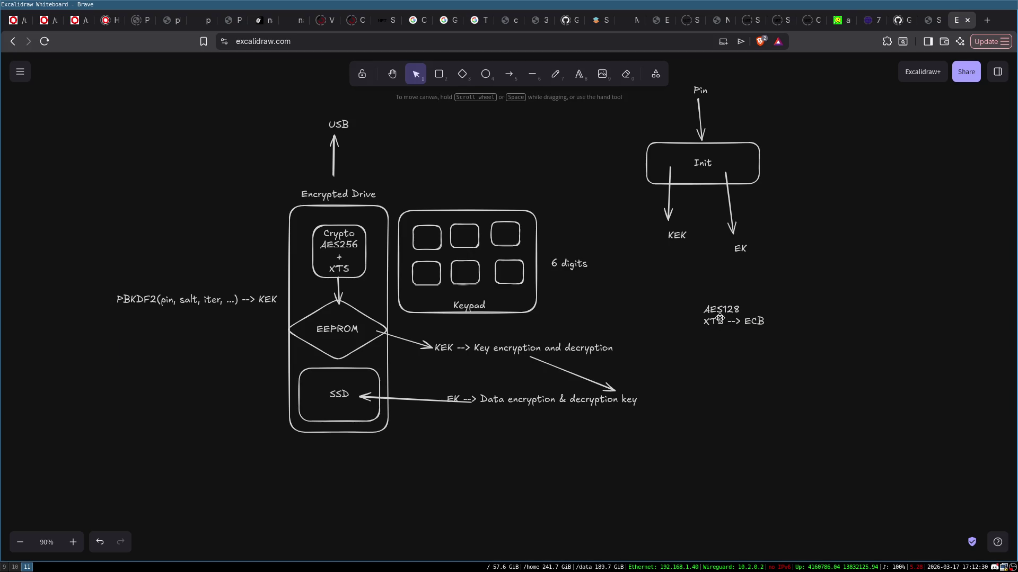
left_click(720, 316)
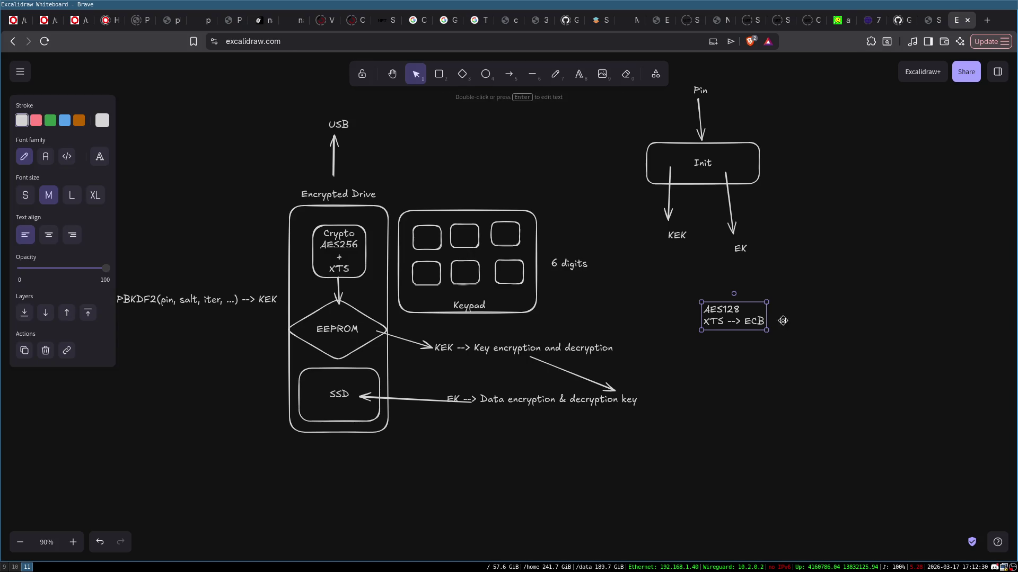
left_click(755, 293)
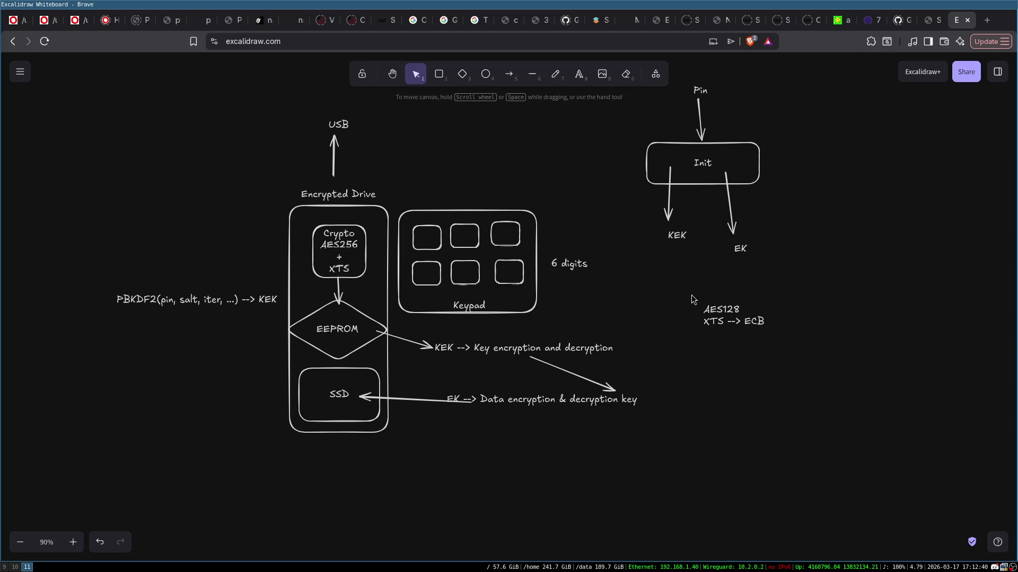
left_click(711, 313)
left_click(437, 355)
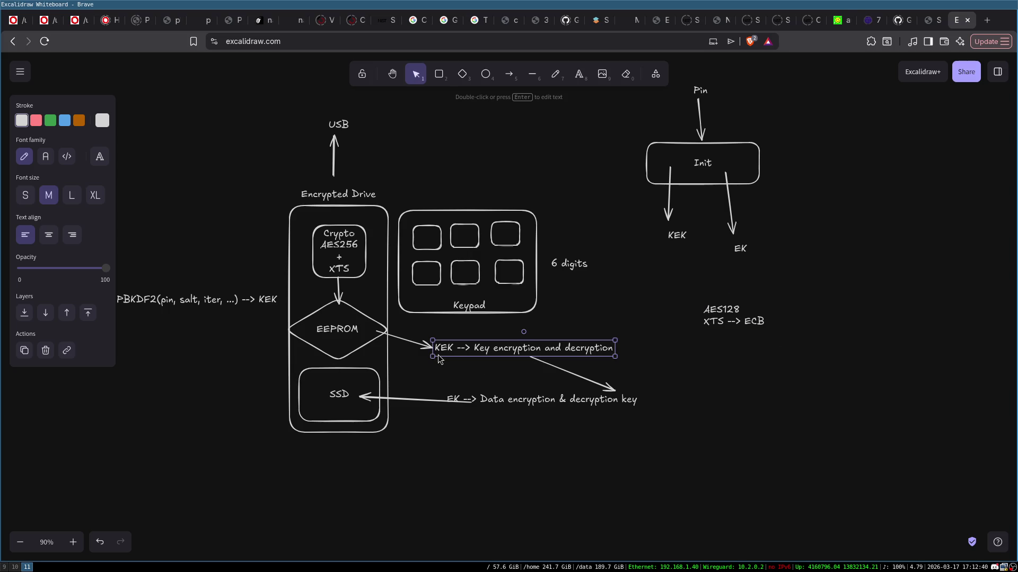
left_click(457, 398)
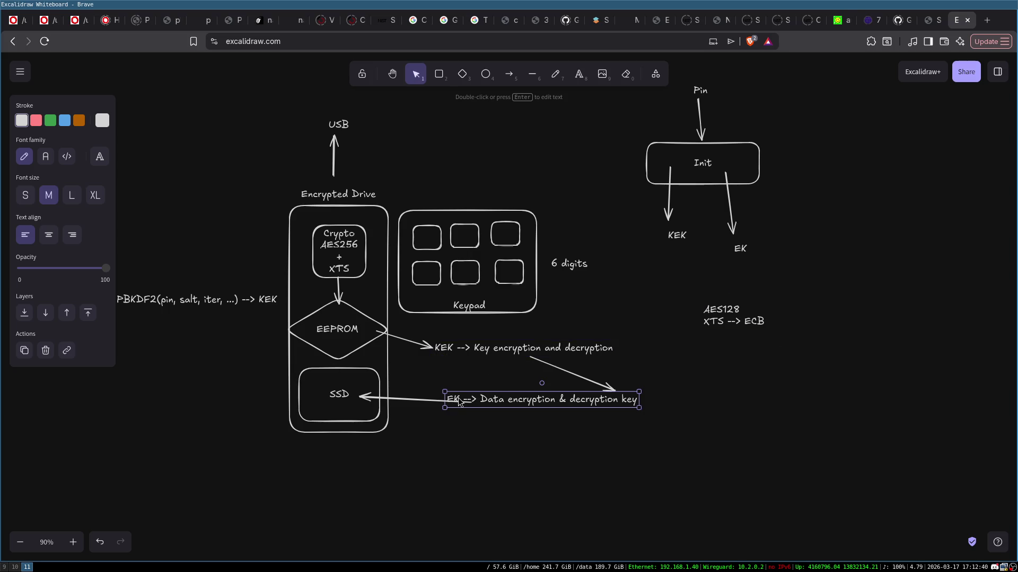
left_click(737, 367)
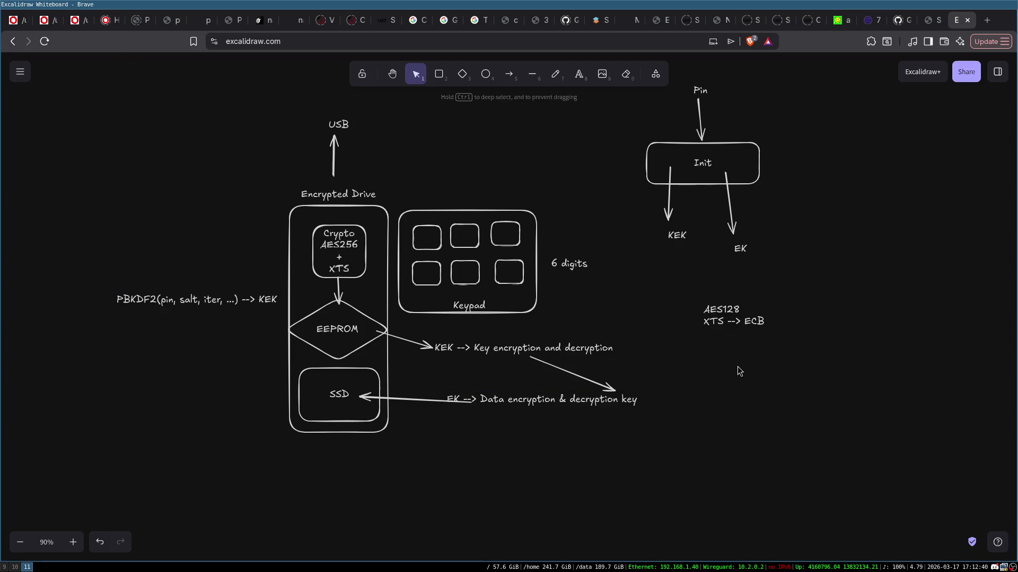
left_click(424, 213)
left_click(453, 173)
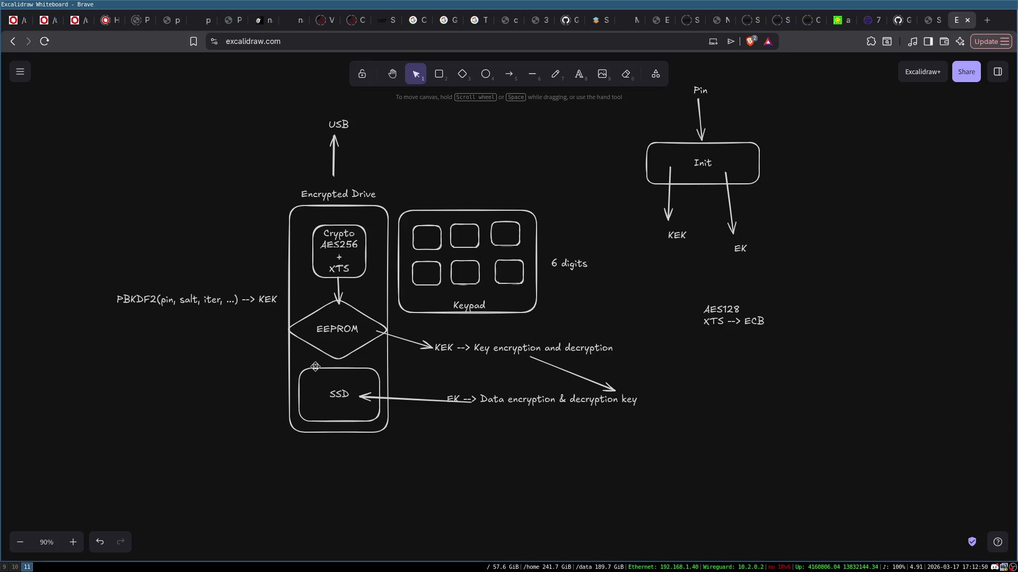
left_click(340, 340)
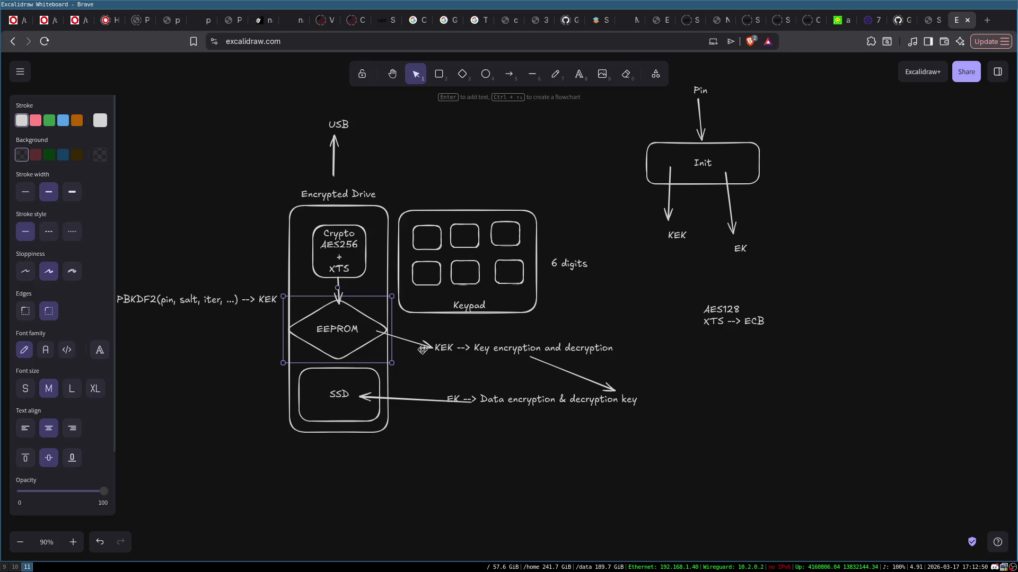
left_click(453, 254)
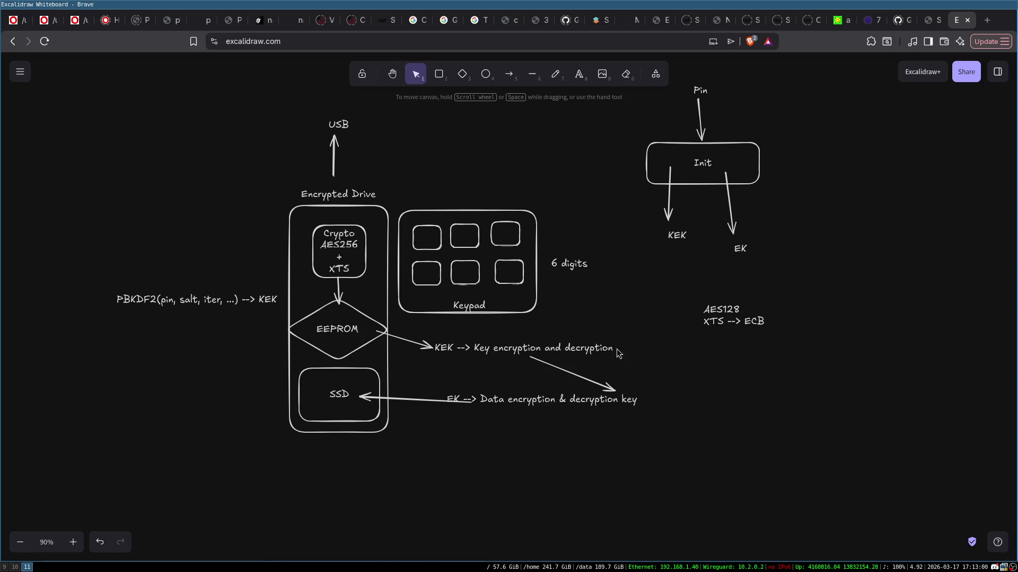
left_click(336, 237)
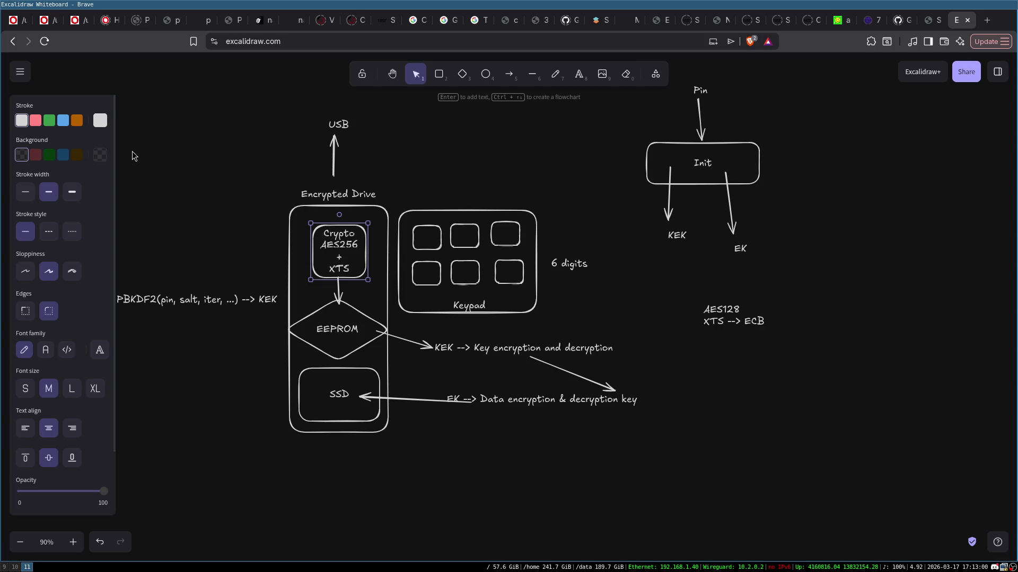
left_click(324, 312)
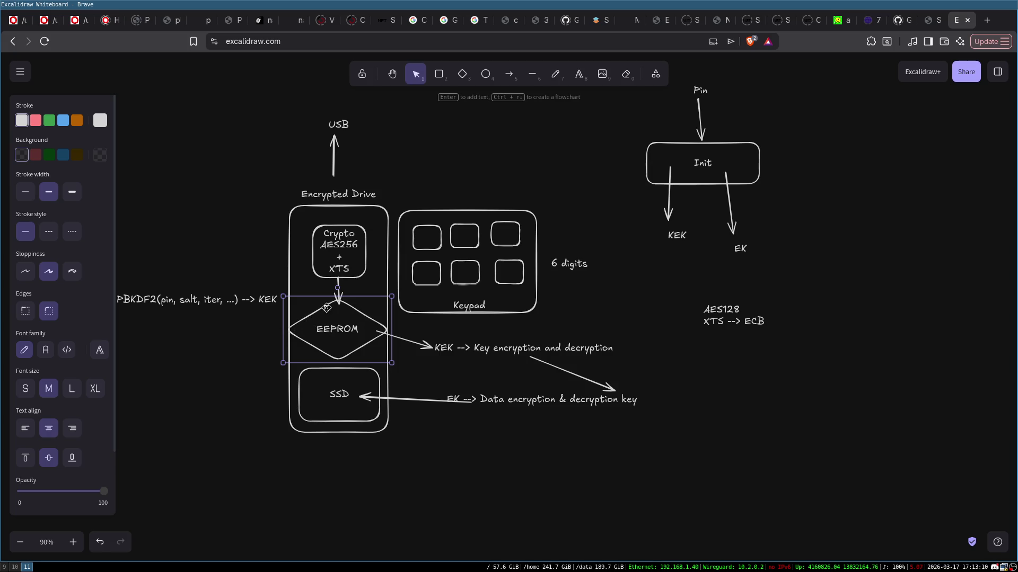
left_click(308, 311)
left_click(339, 327)
left_click(685, 379)
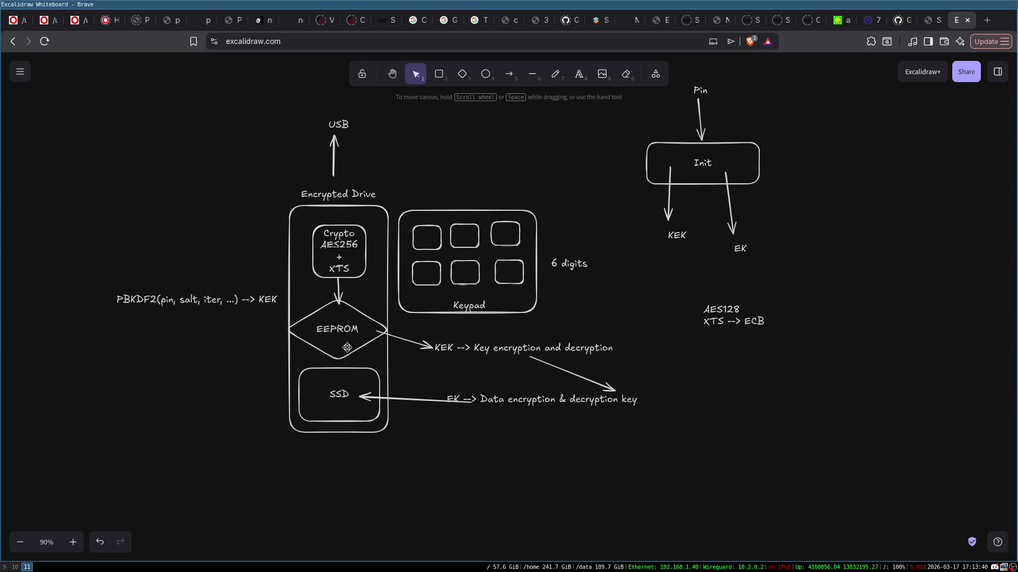
left_click(337, 253)
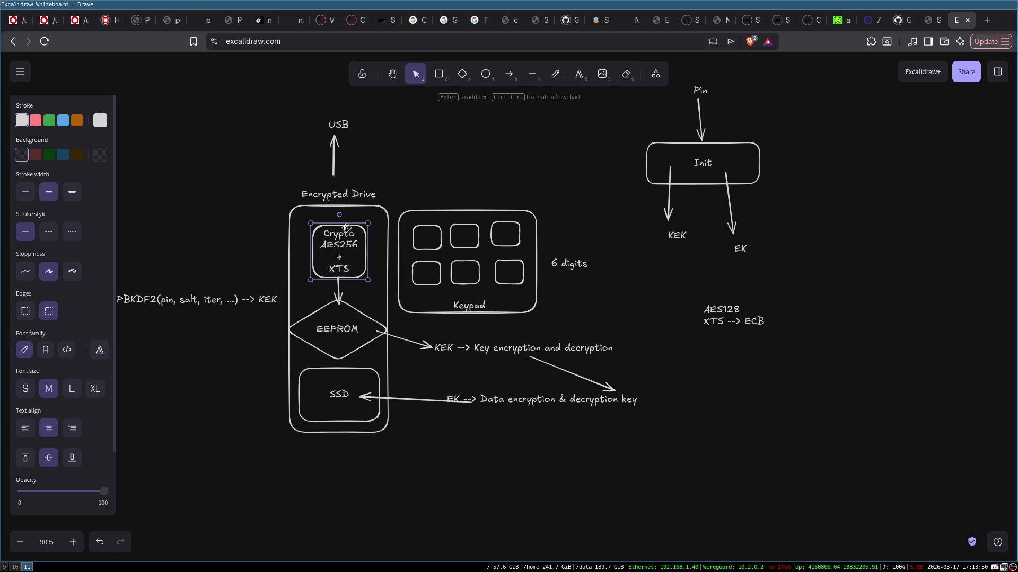
left_click_drag(396, 201, 392, 197)
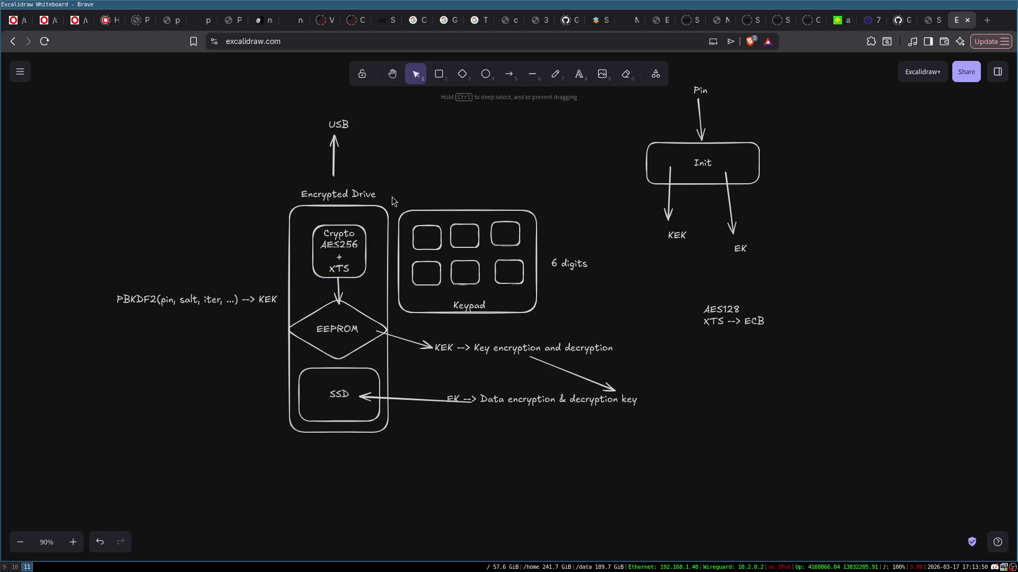
left_click(341, 237)
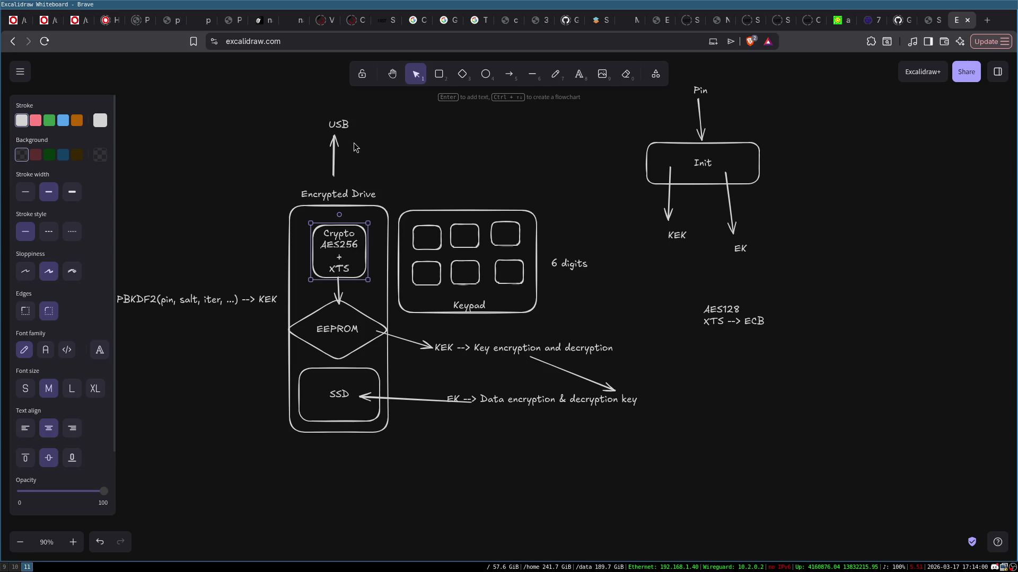
left_click(412, 172)
left_click(327, 248)
left_click(269, 233)
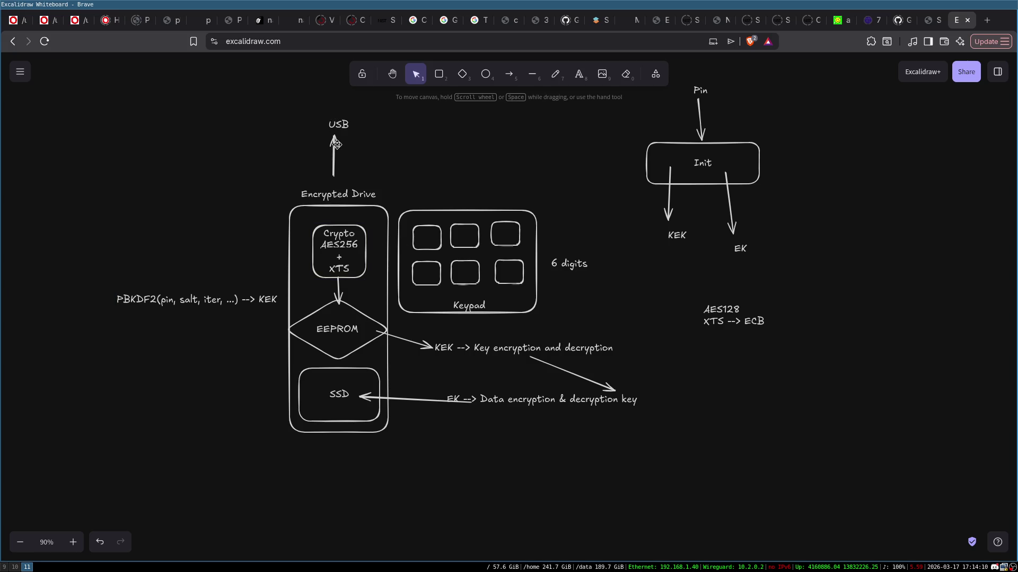
left_click(340, 123)
left_click(443, 144)
mouse_move(116, 83)
left_mouse_down()
mouse_move(207, 94)
mouse_move(873, 516)
mouse_move(827, 467)
mouse_move(836, 363)
left_mouse_up()
left_click(836, 363)
left_click(340, 245)
left_click(268, 222)
mouse_move(78, 77)
left_mouse_down()
mouse_move(533, 181)
mouse_move(774, 466)
mouse_move(800, 472)
left_mouse_up()
left_click(568, 368)
left_click(450, 349)
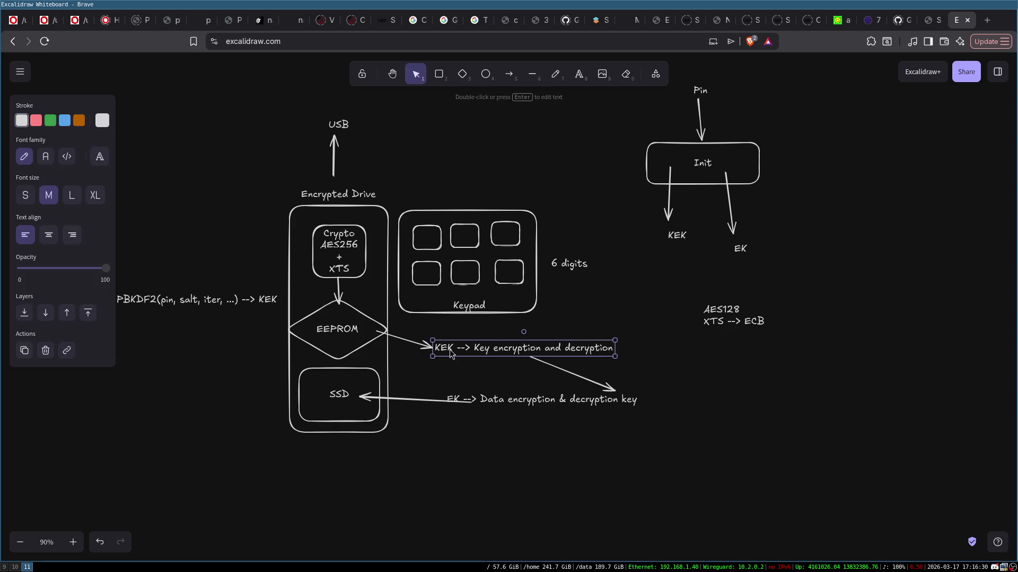
left_click(715, 319)
left_click(489, 350)
double_click(501, 399)
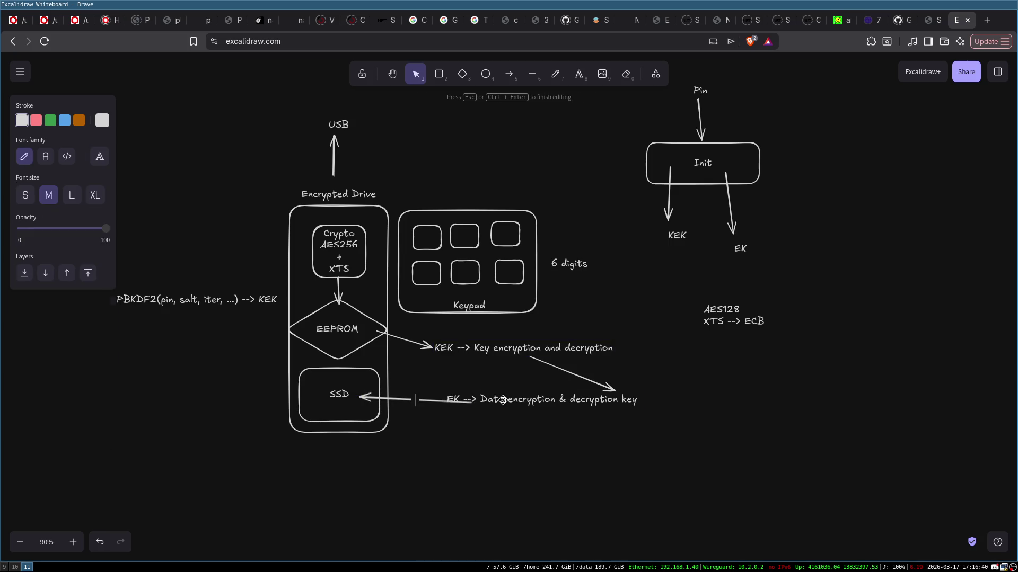
key("Escape")
left_click(461, 353)
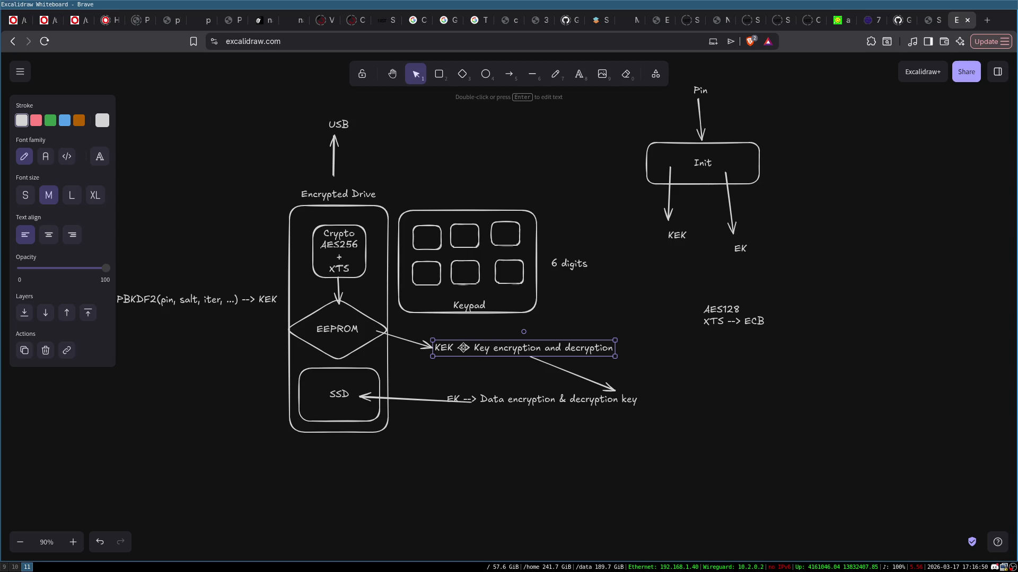
left_click_drag(255, 104, 462, 328)
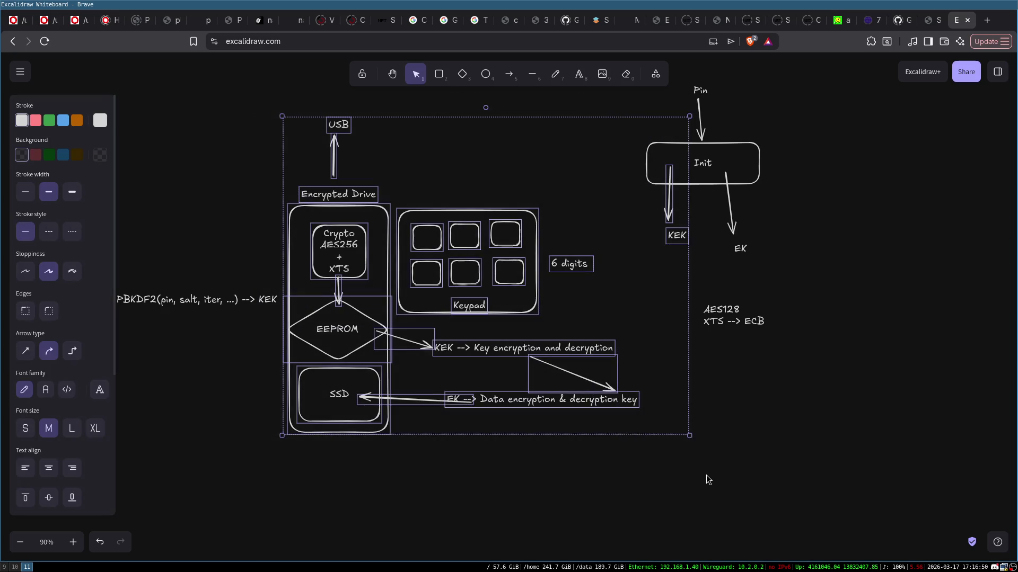
left_click(648, 396)
left_click(557, 262)
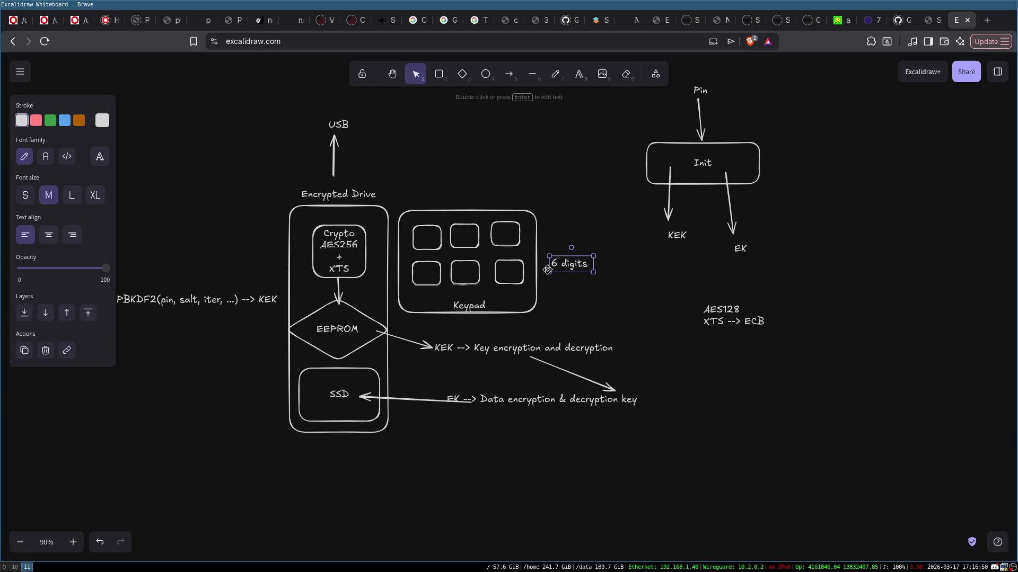
left_click(606, 315)
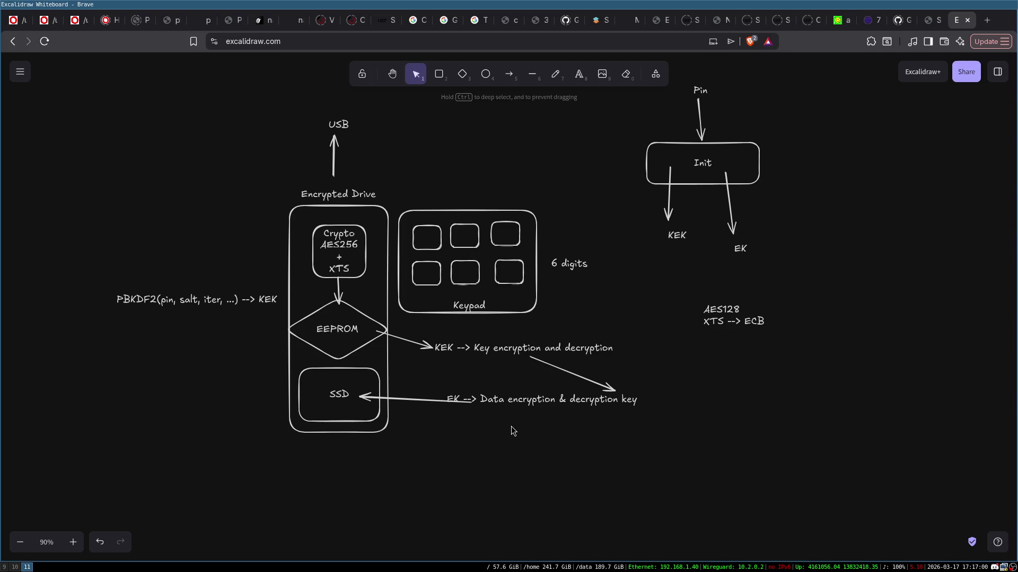
left_click(326, 382)
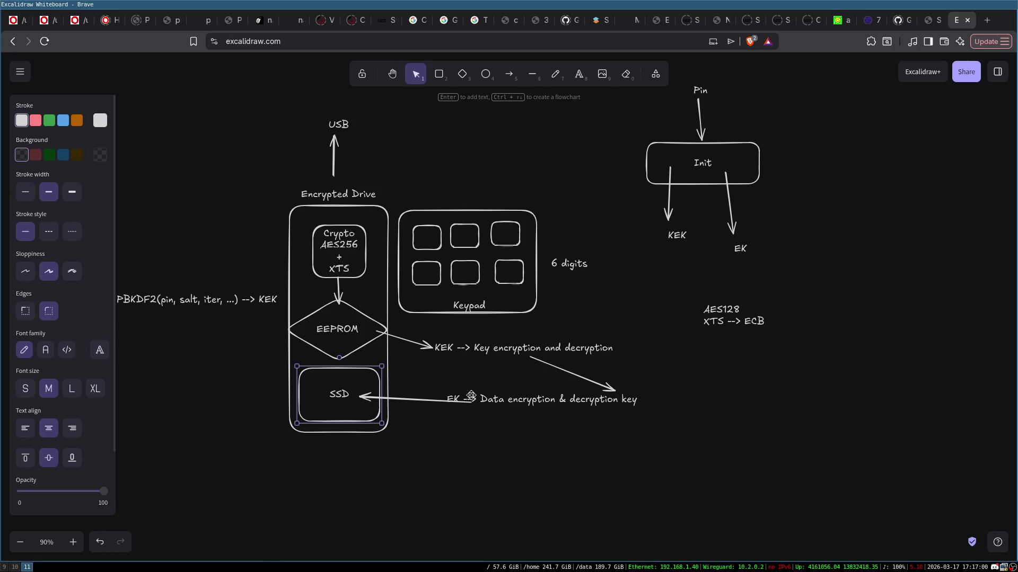
left_click(498, 440)
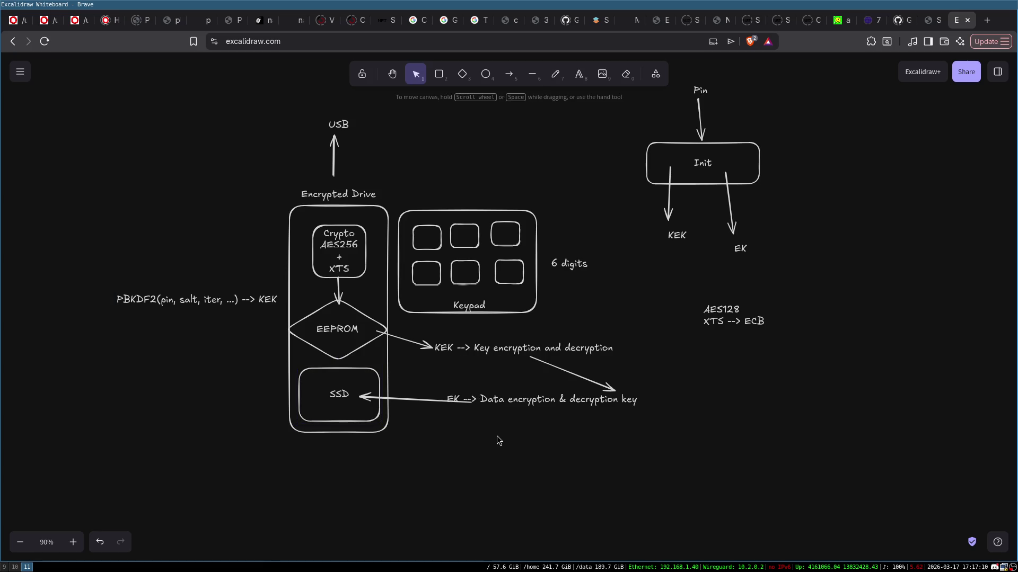
left_click(452, 401)
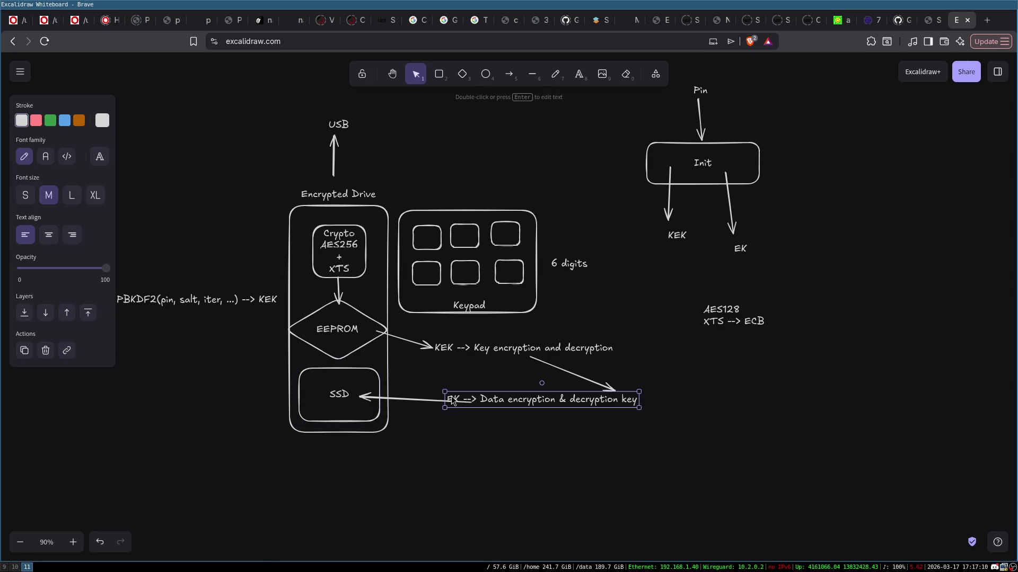
left_click(504, 439)
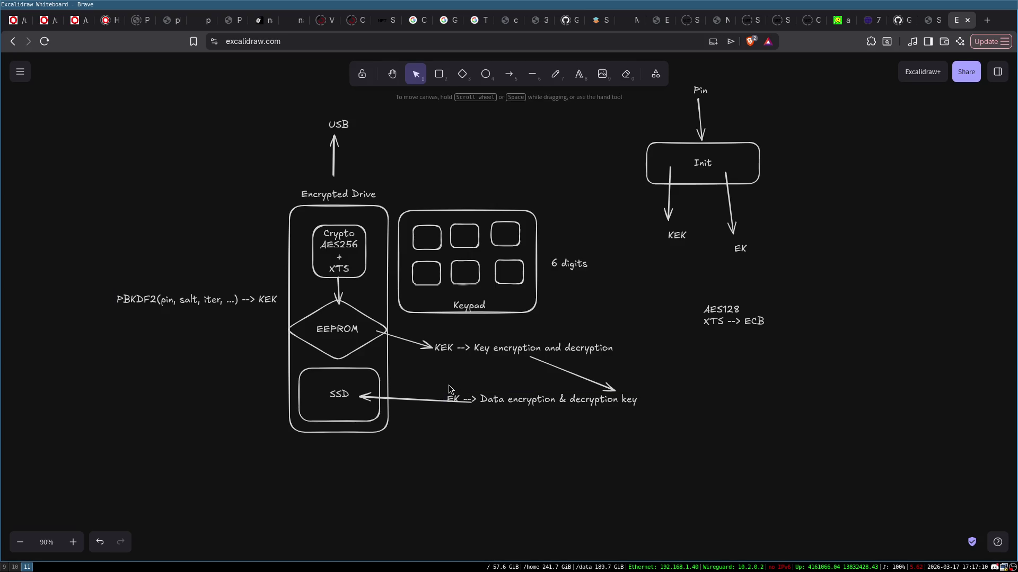
left_click(459, 402)
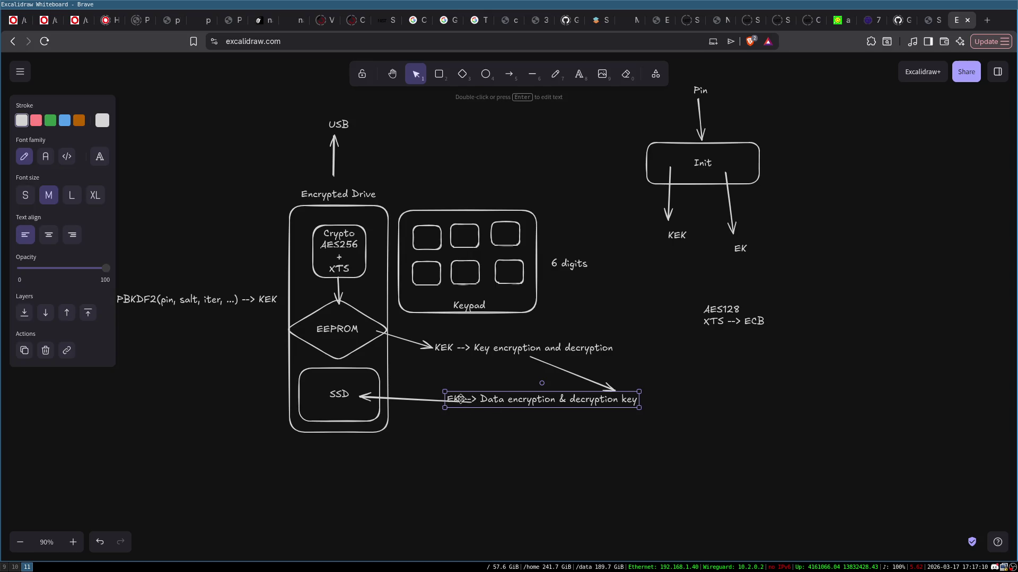
left_click_drag(277, 363, 430, 460)
left_click(504, 457)
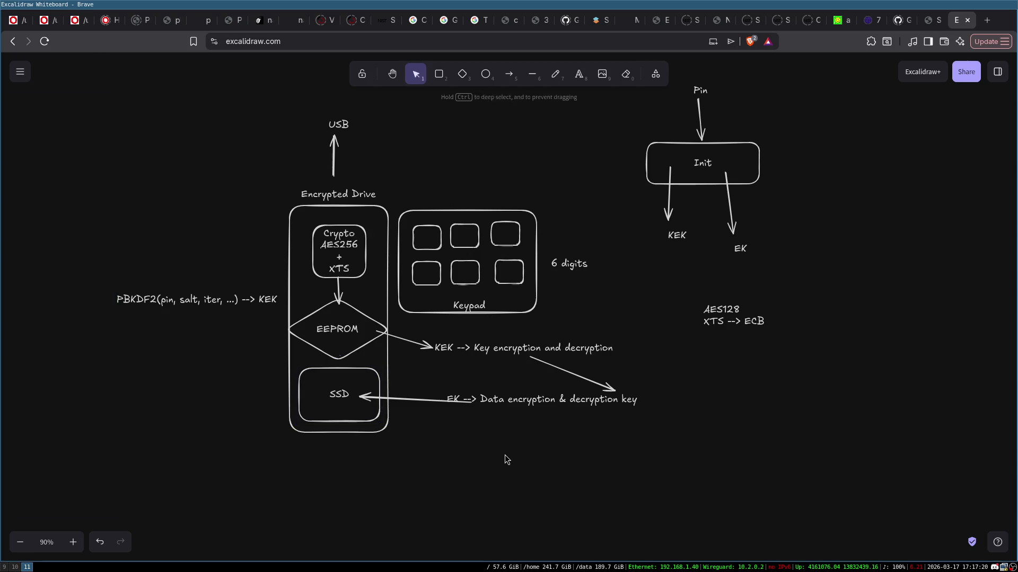
left_click_drag(278, 363, 409, 443)
left_click(409, 444)
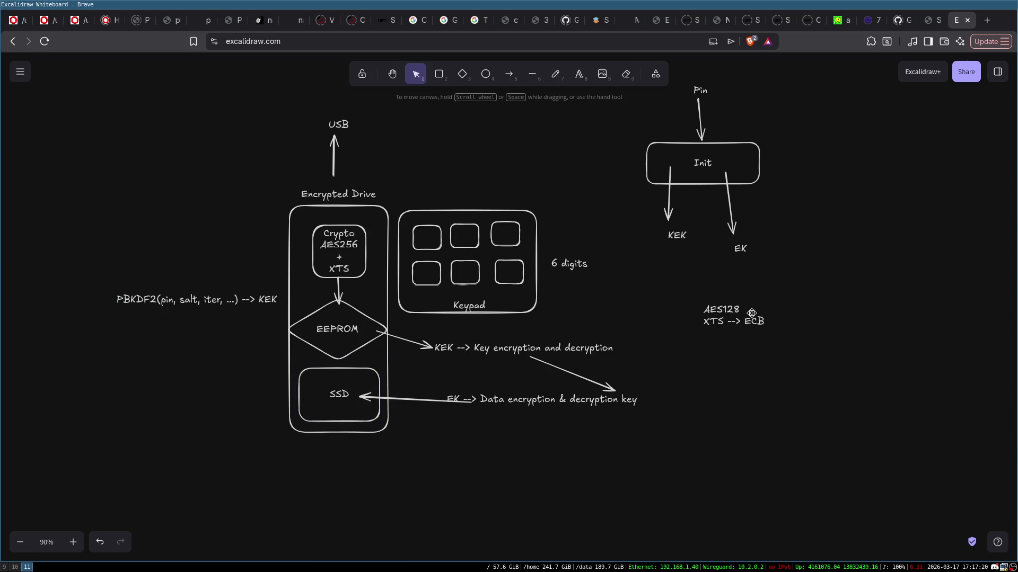
left_click(358, 384)
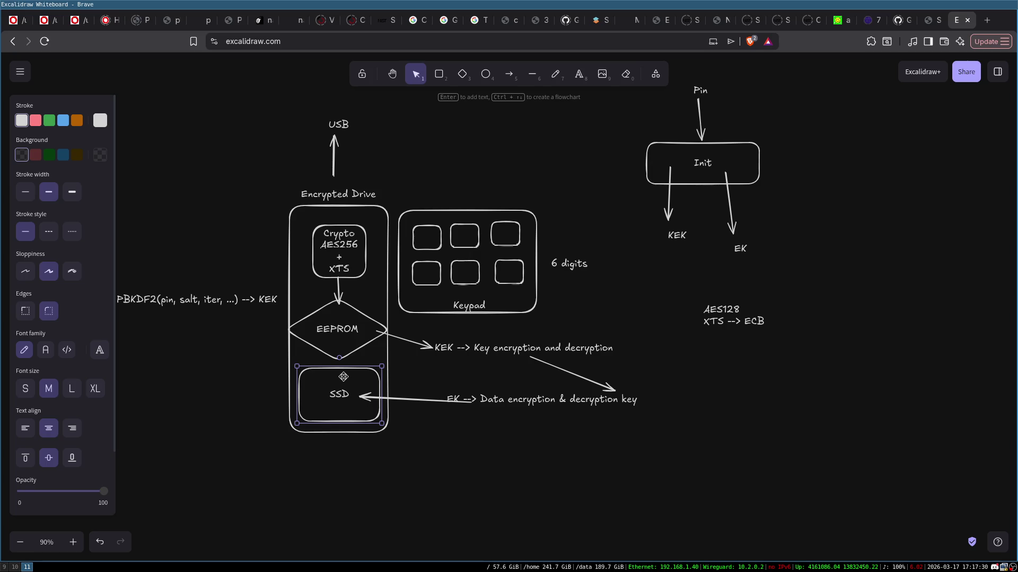
left_click(245, 384)
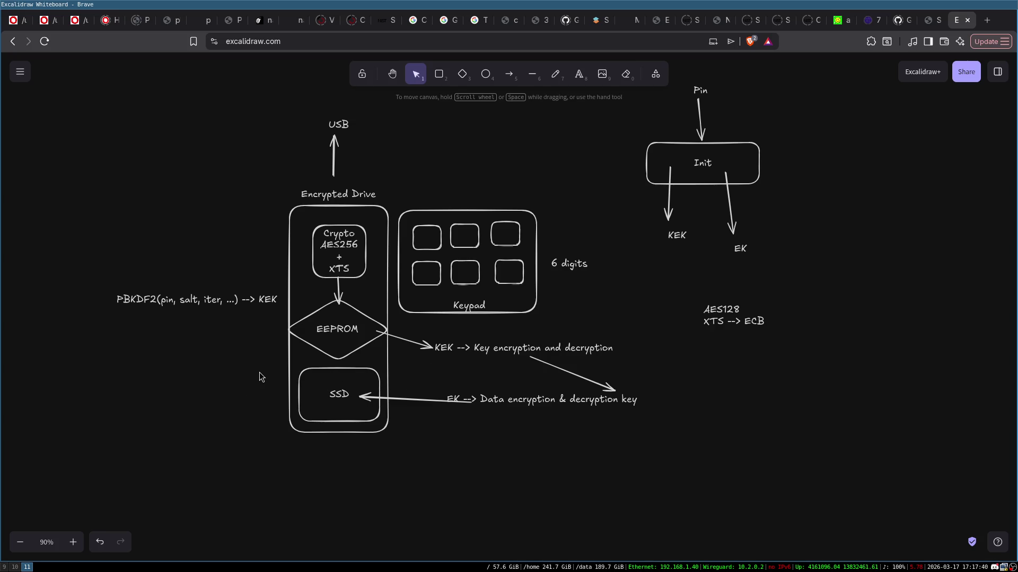
- Try marquee selections over the EK key label and most of the diagram, then deselect
left_click_drag(443, 386, 700, 427)
left_click(434, 424)
left_click_drag(439, 384, 679, 433)
left_click(502, 443)
mouse_move(94, 66)
left_mouse_down()
mouse_move(669, 329)
mouse_move(855, 474)
mouse_move(738, 366)
left_mouse_up()
left_click(738, 365)
- Check the Crypto AES256 box selection, then select every element and delete it all
left_click(355, 249)
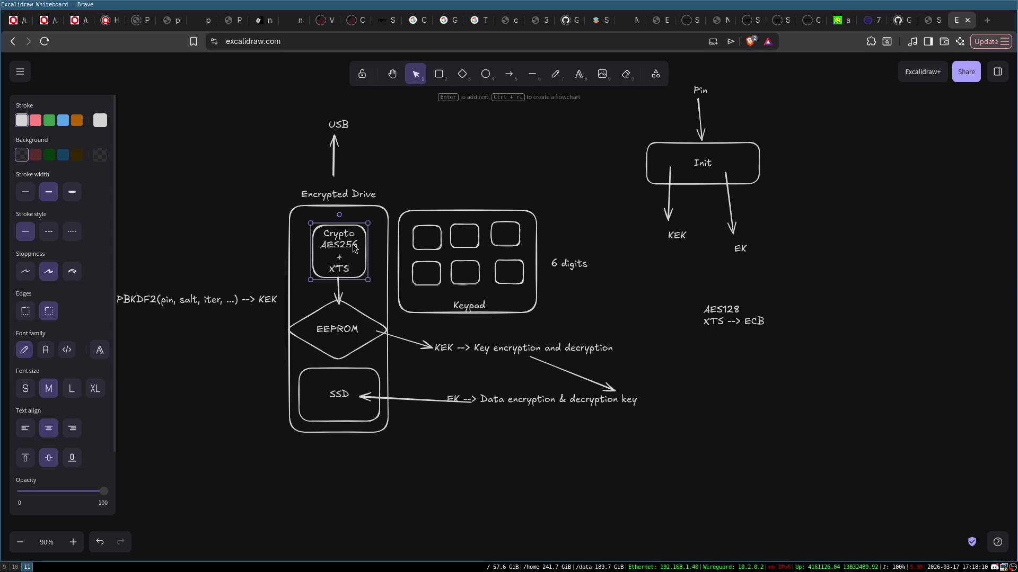
left_click(279, 235)
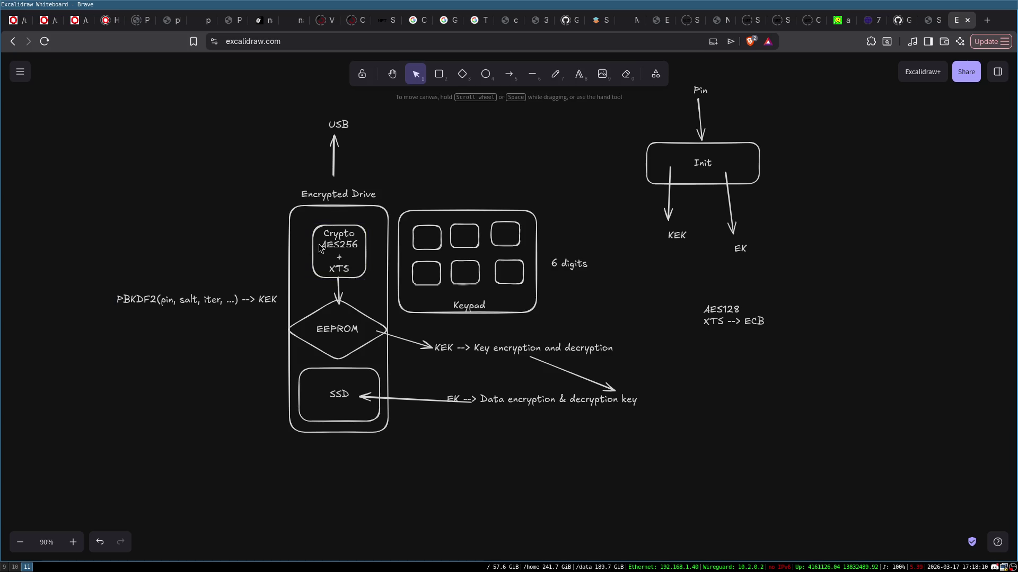
left_click(350, 250)
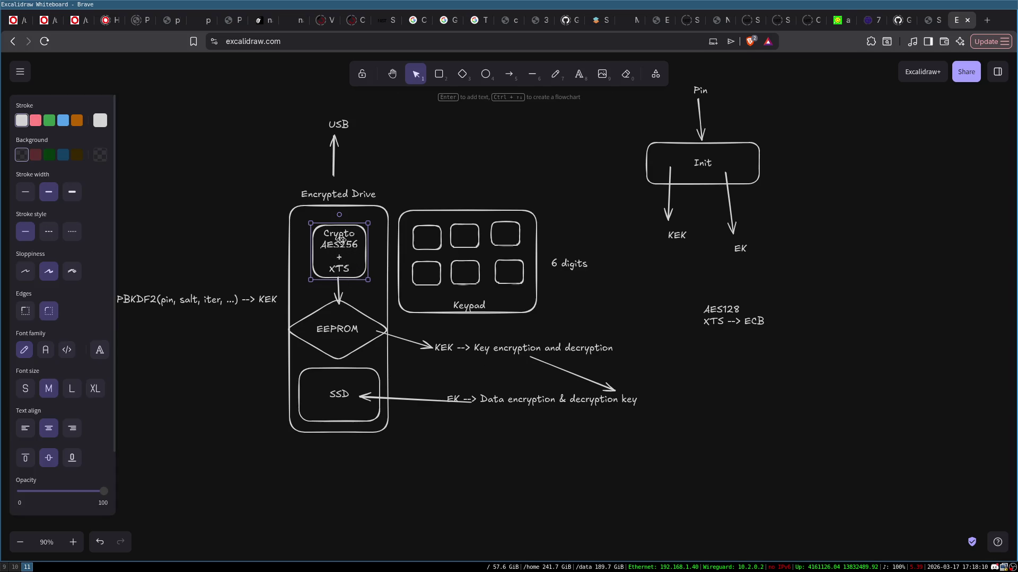
left_click(474, 273)
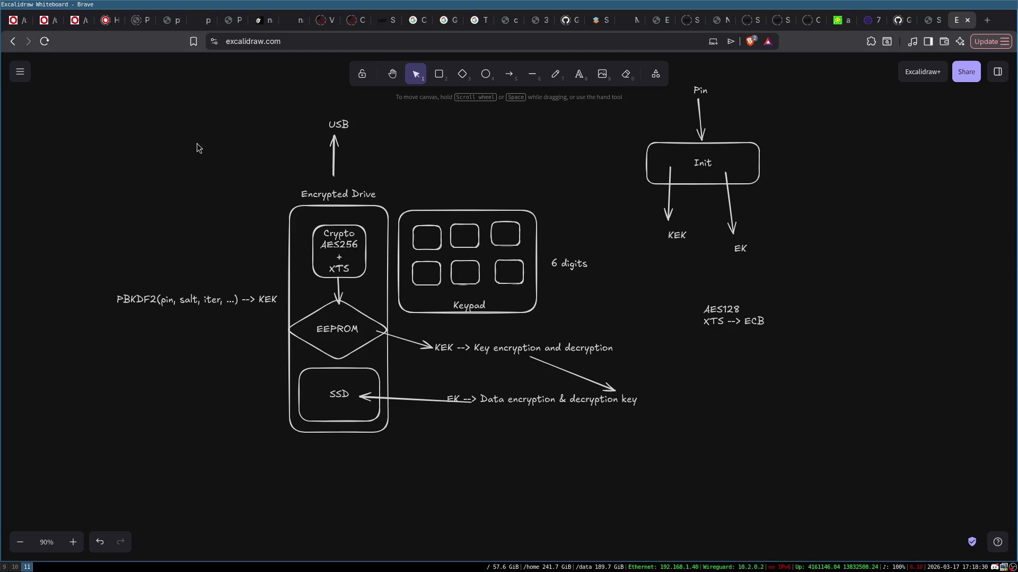
left_click(339, 265)
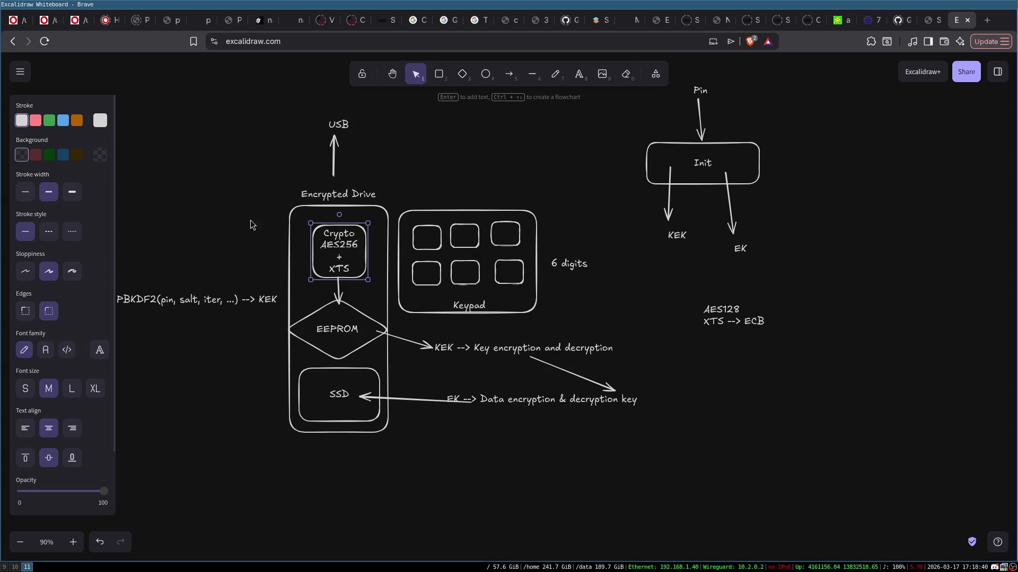
left_click(218, 204)
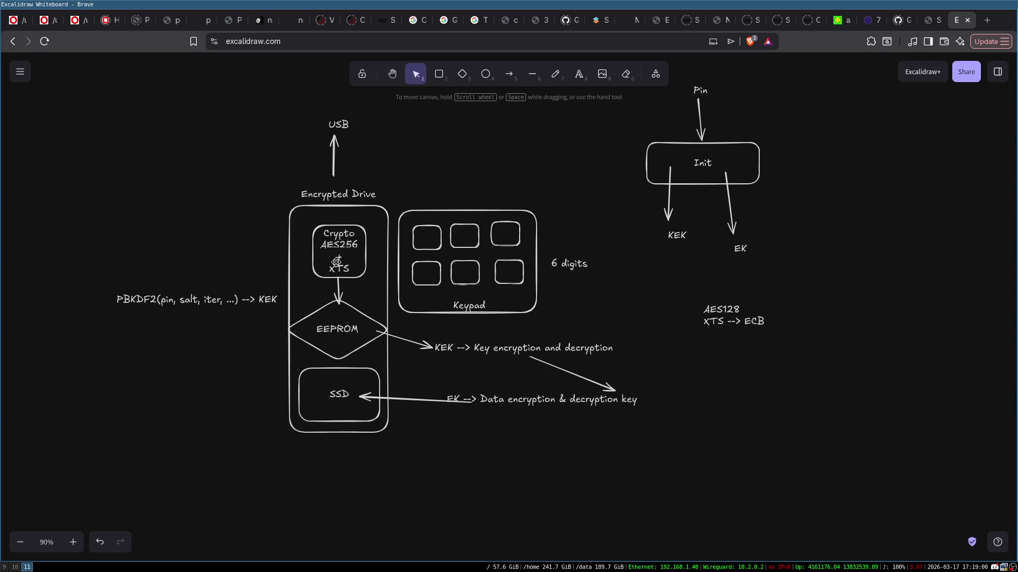
left_click(342, 243)
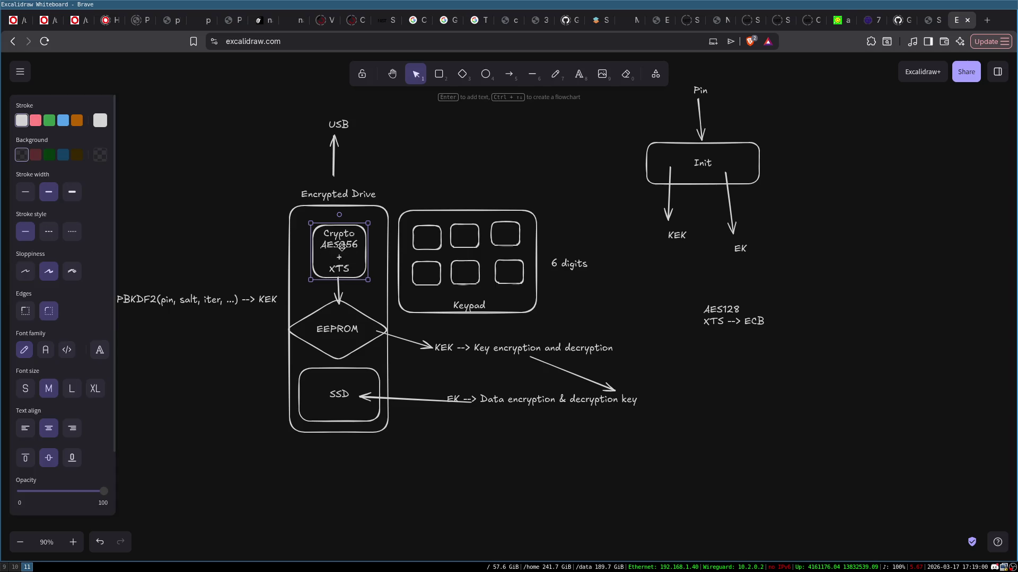
left_click(279, 205)
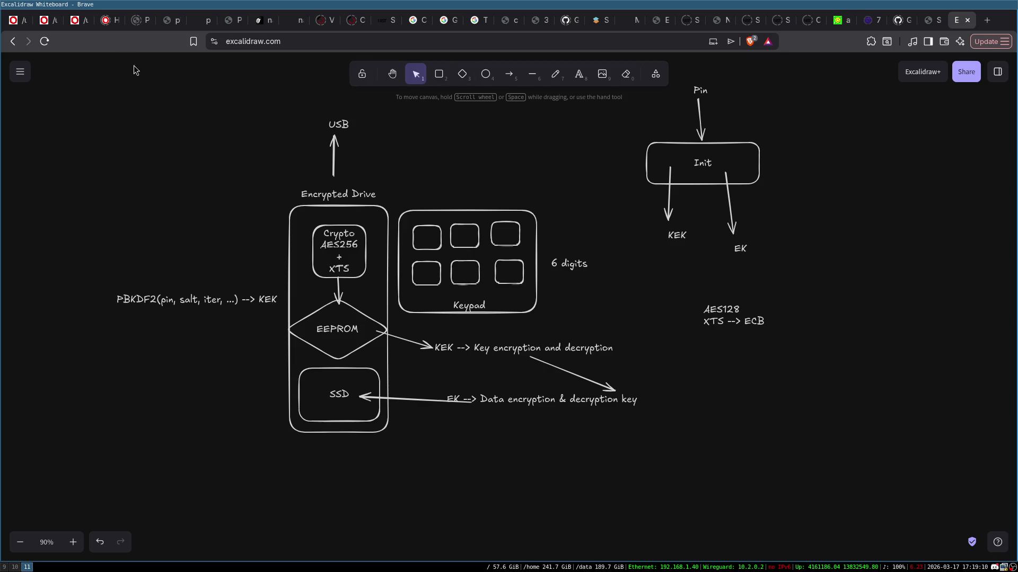
mouse_move(83, 62)
left_mouse_down()
mouse_move(698, 277)
mouse_move(859, 498)
left_mouse_up()
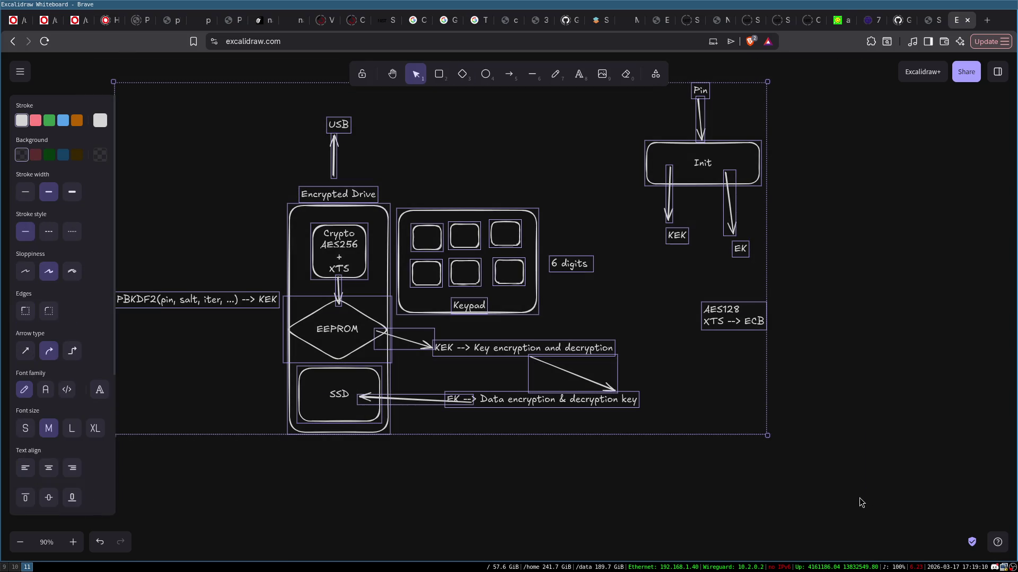
key("Delete")
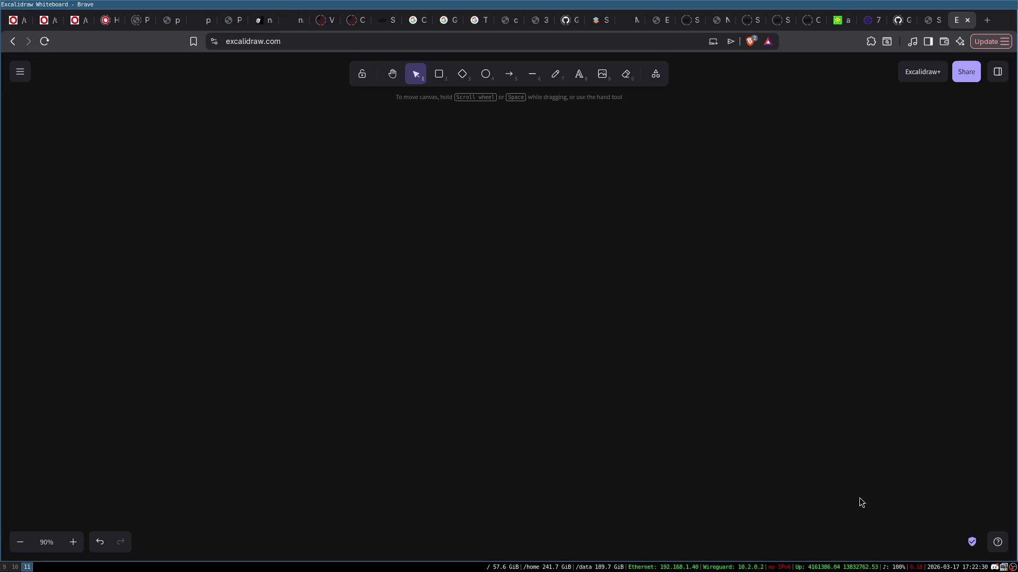
- Open a new browser tab beside the emptied whiteboard
key("ctrl+t")
- Search the web for 'age encryption' and open the FiloSottile/age GitHub result
type("age en")
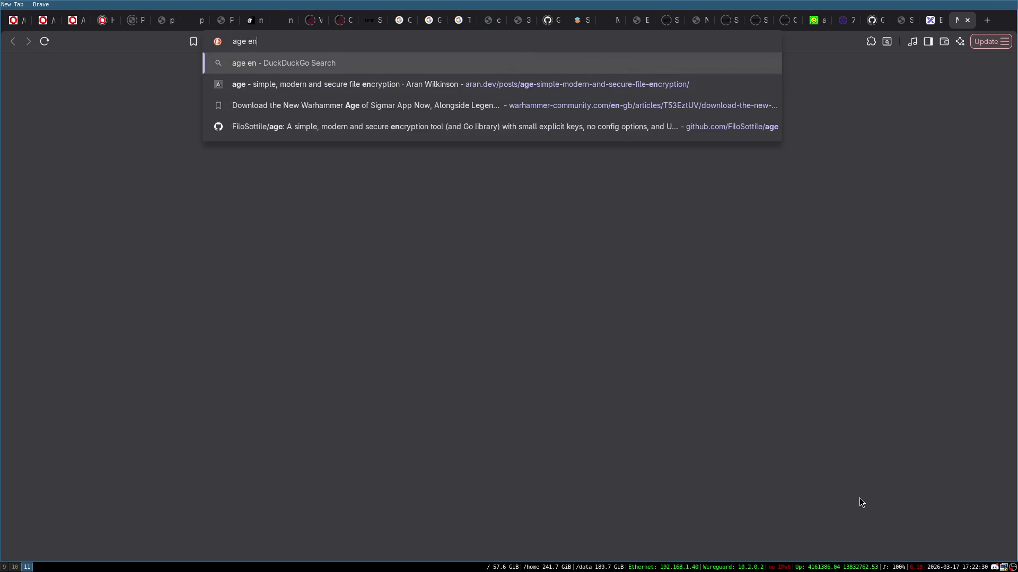
type("cryption")
key("Return")
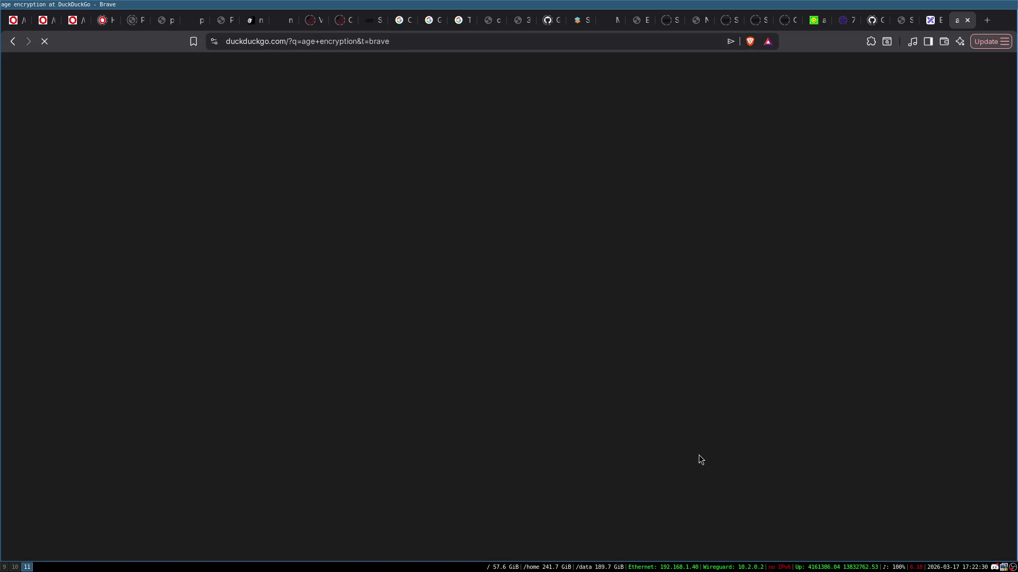
left_click(267, 171)
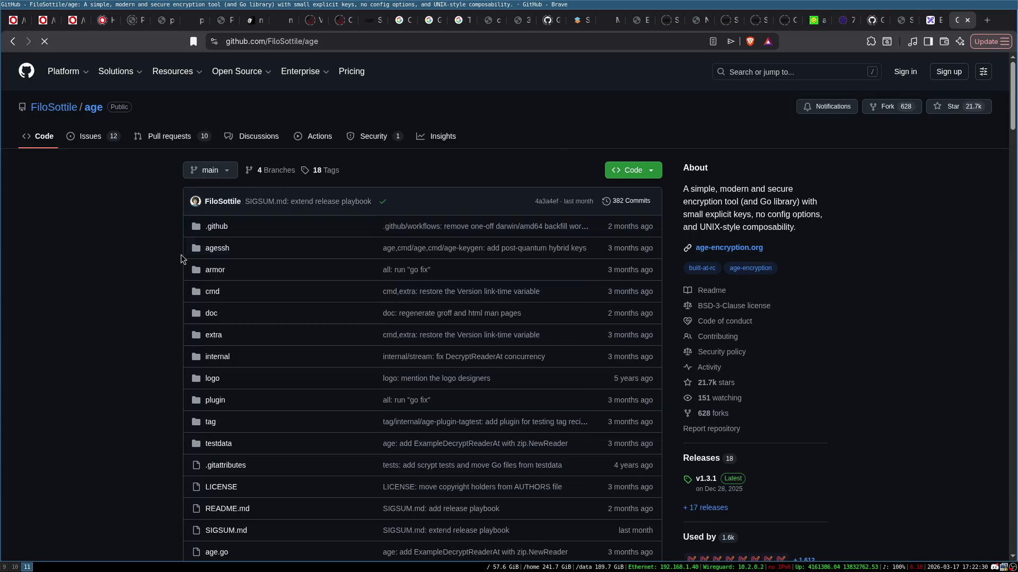
- Scroll through the age README's installation, usage, recipients and post-quantum key notes
scroll(181, 258, "down", 15)
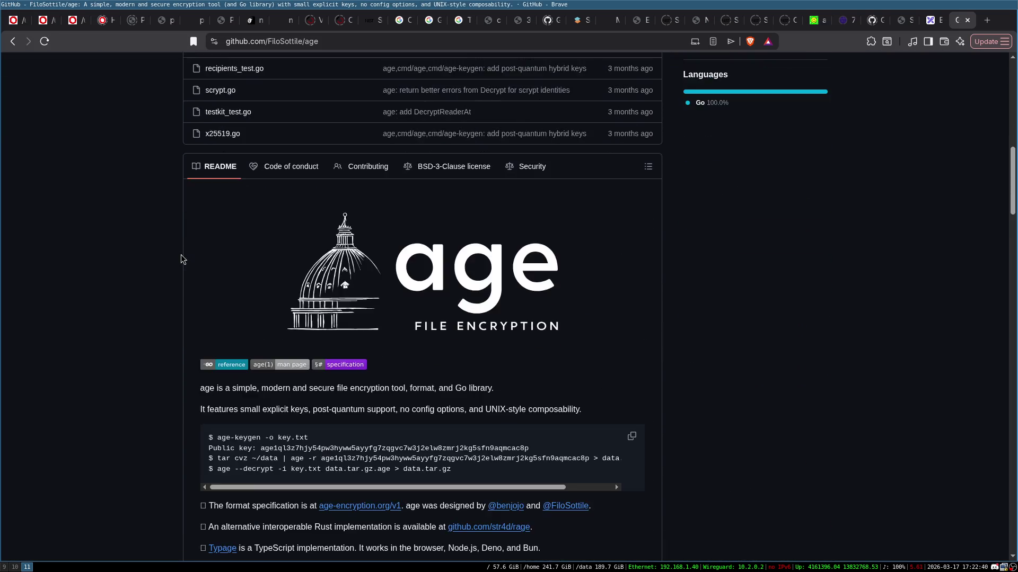
scroll(179, 238, "down", 2)
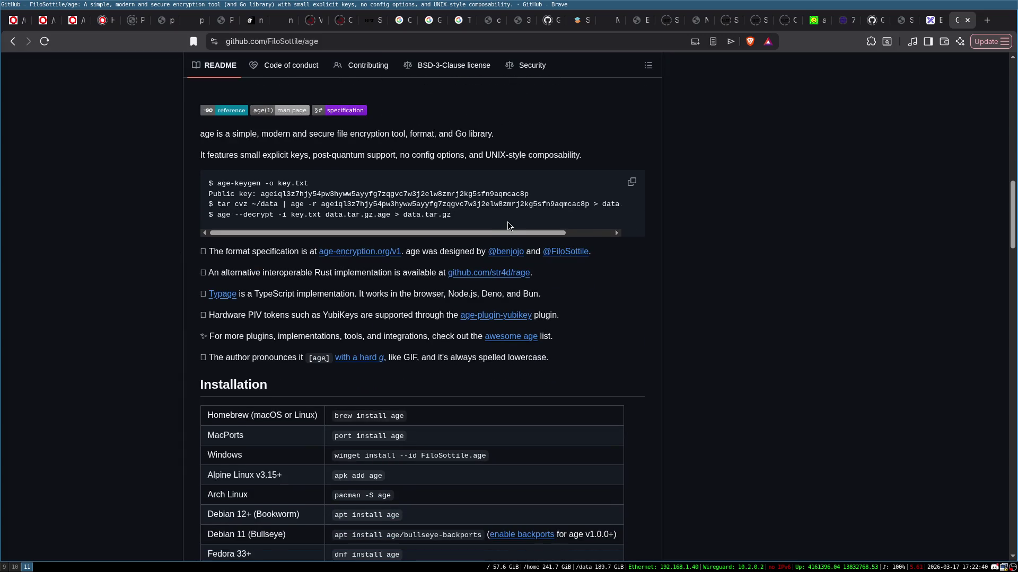
scroll(392, 228, "down", 5)
scroll(393, 226, "down", 3)
scroll(229, 144, "up", 2)
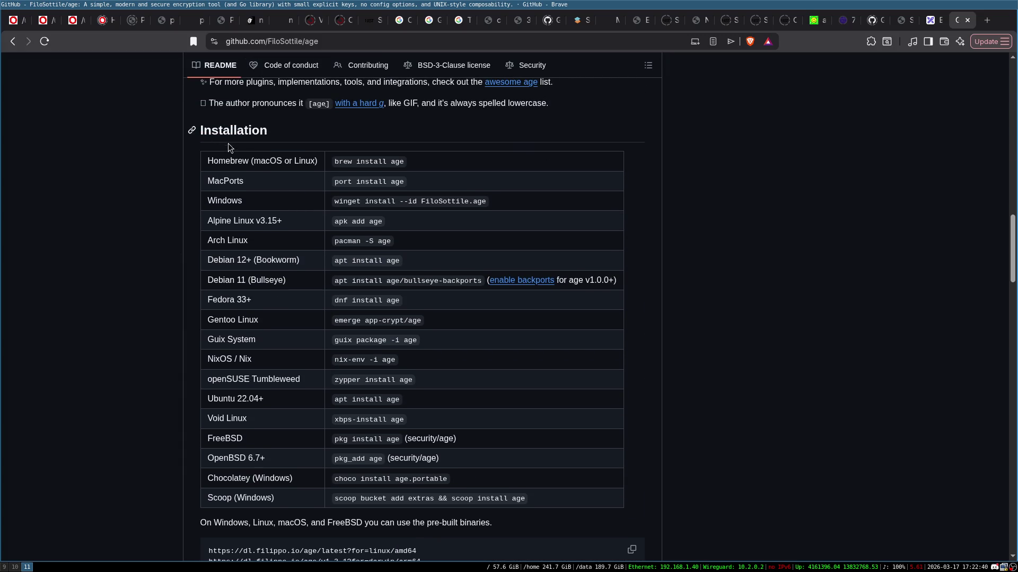
scroll(158, 335, "down", 9)
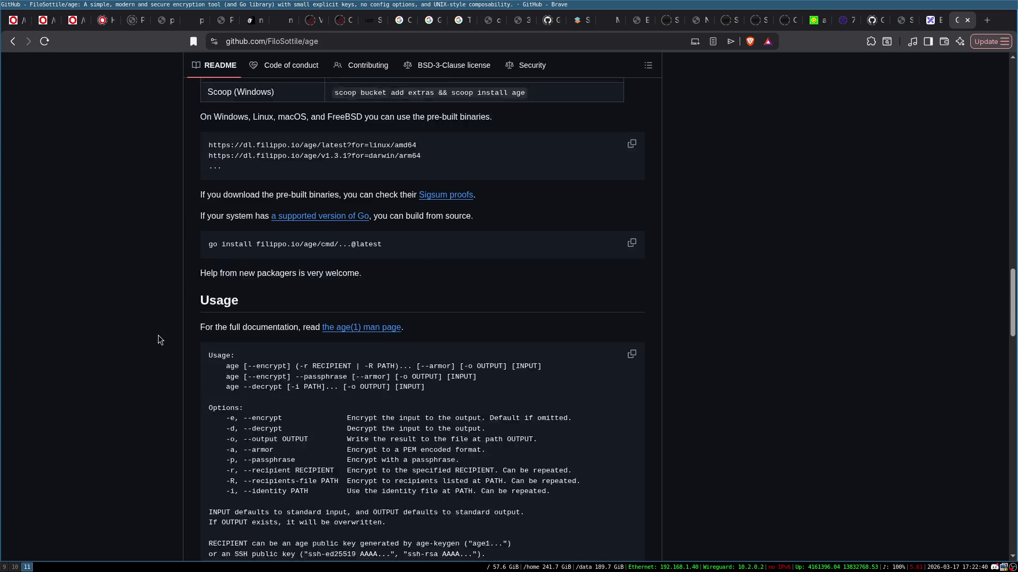
scroll(203, 256, "down", 1)
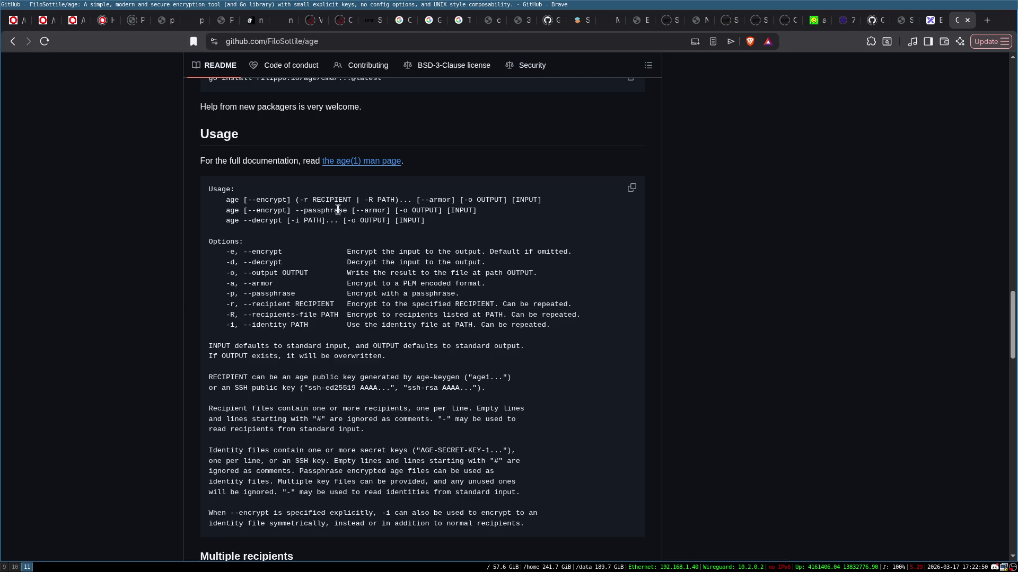
scroll(376, 255, "down", 1)
scroll(377, 254, "down", 5)
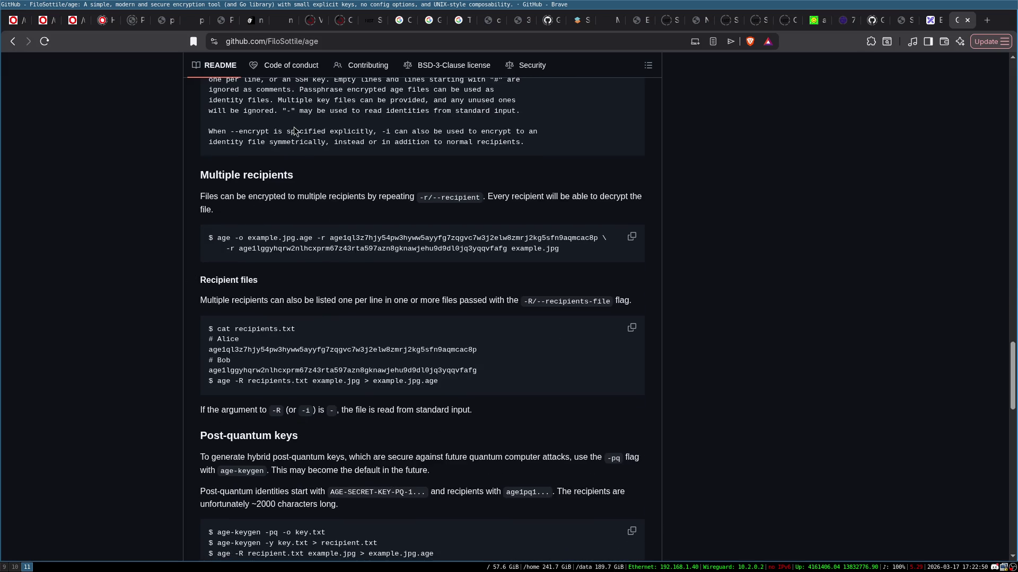
scroll(293, 132, "down", 1)
scroll(340, 238, "down", 3)
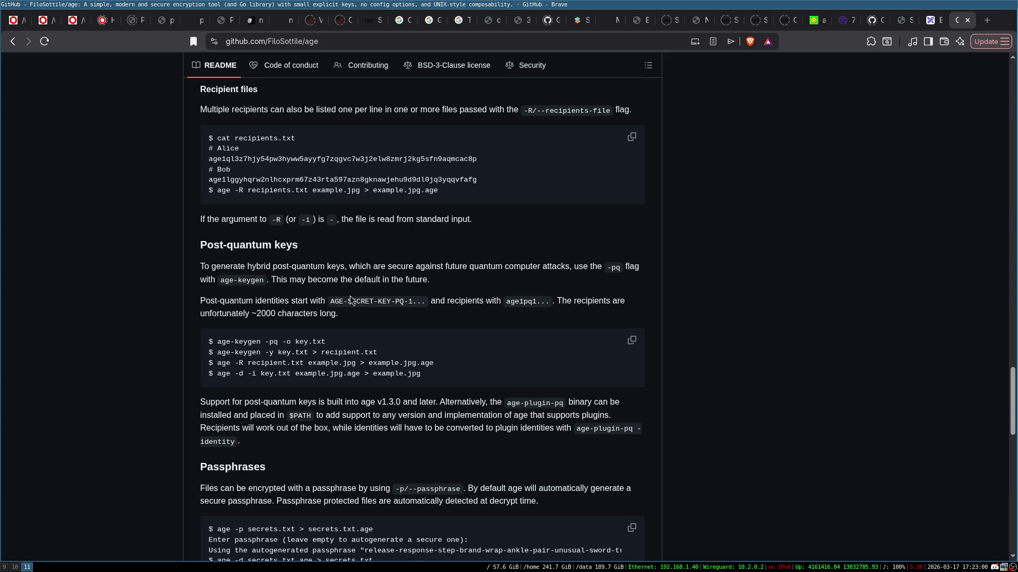
scroll(391, 317, "up", 6)
scroll(391, 317, "up", 20)
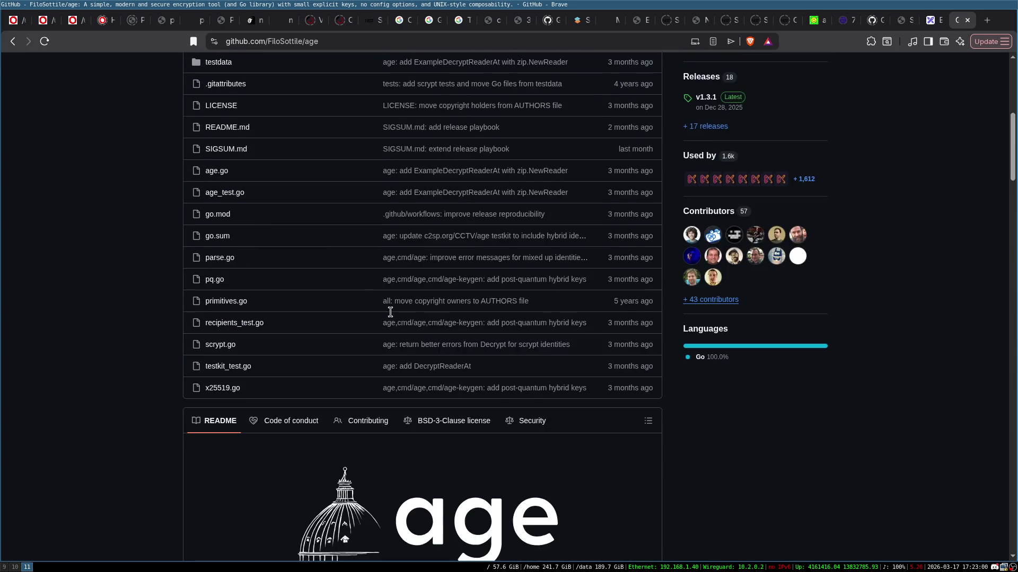
scroll(635, 291, "up", 5)
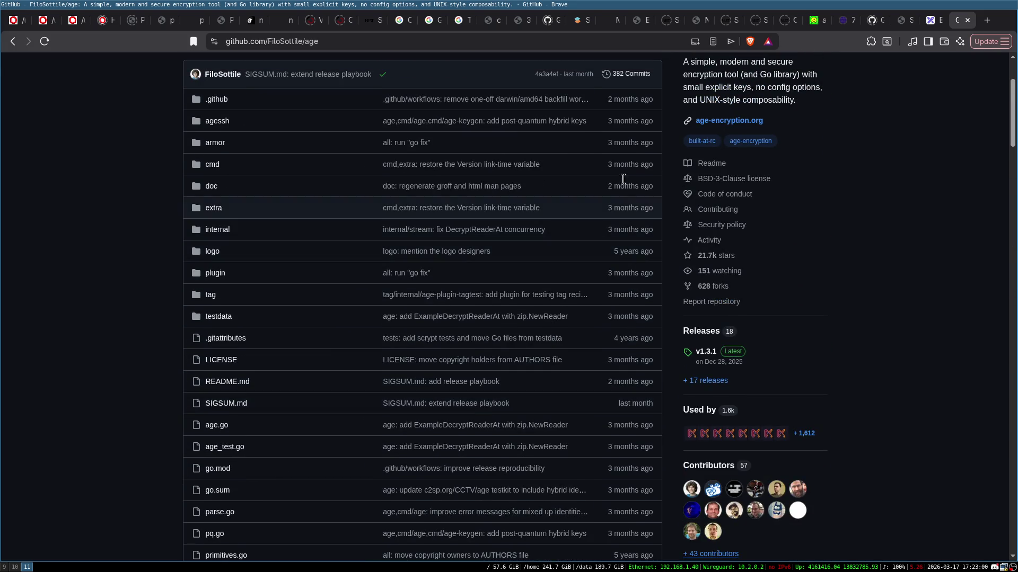
scroll(484, 276, "up", 1)
scroll(156, 198, "down", 4)
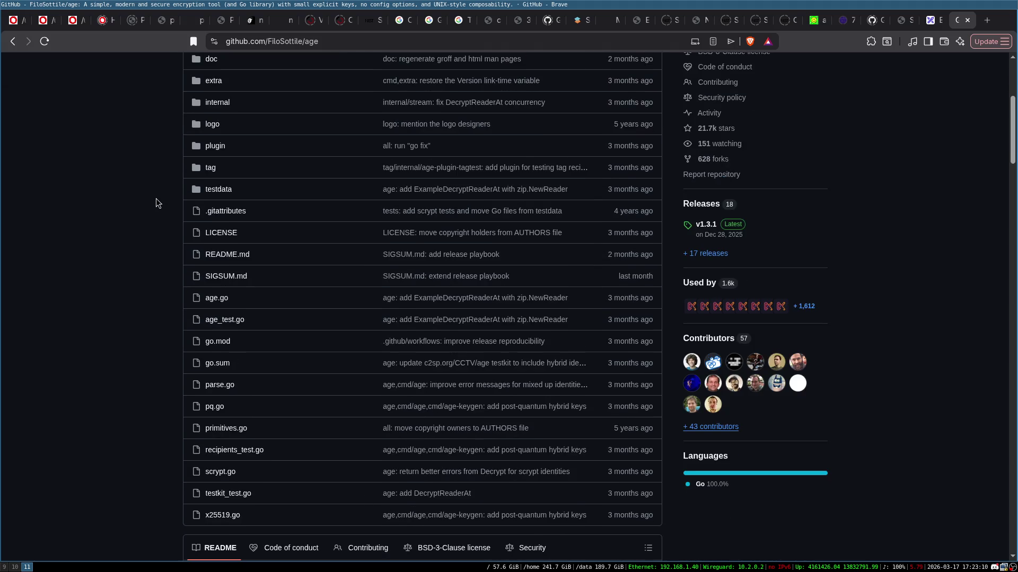
scroll(161, 209, "down", 14)
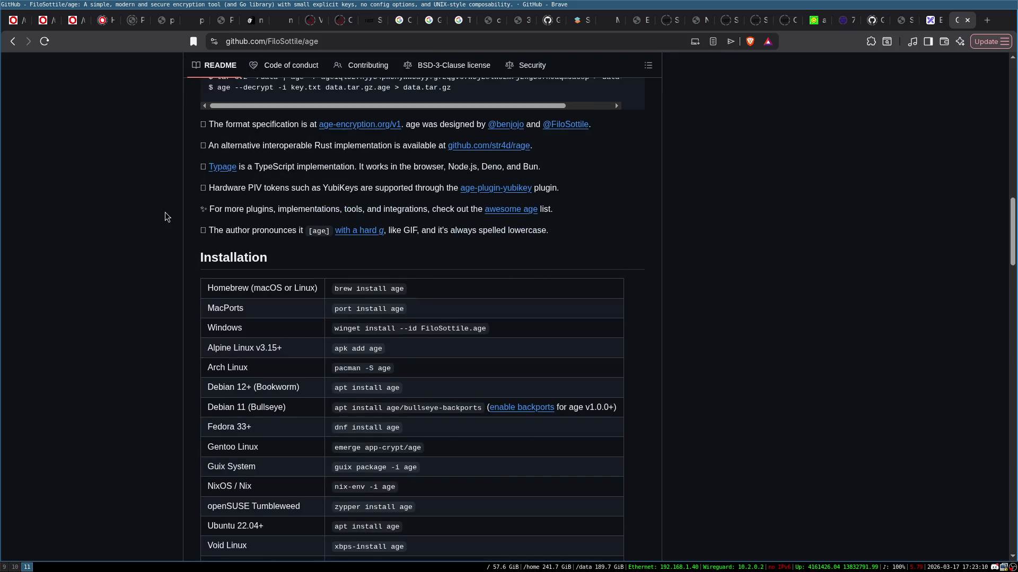
scroll(165, 212, "down", 8)
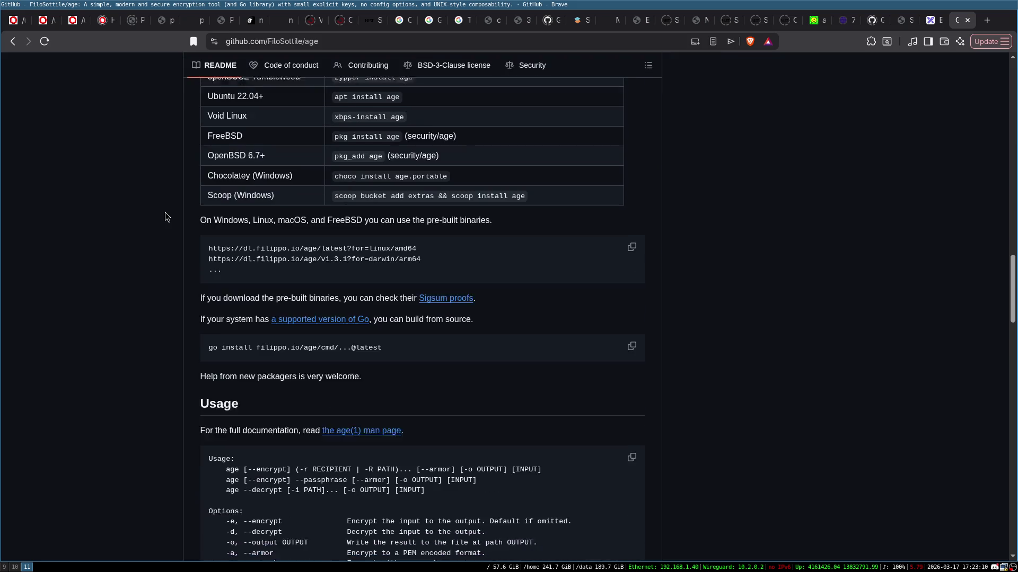
scroll(385, 227, "down", 2)
scroll(383, 225, "down", 3)
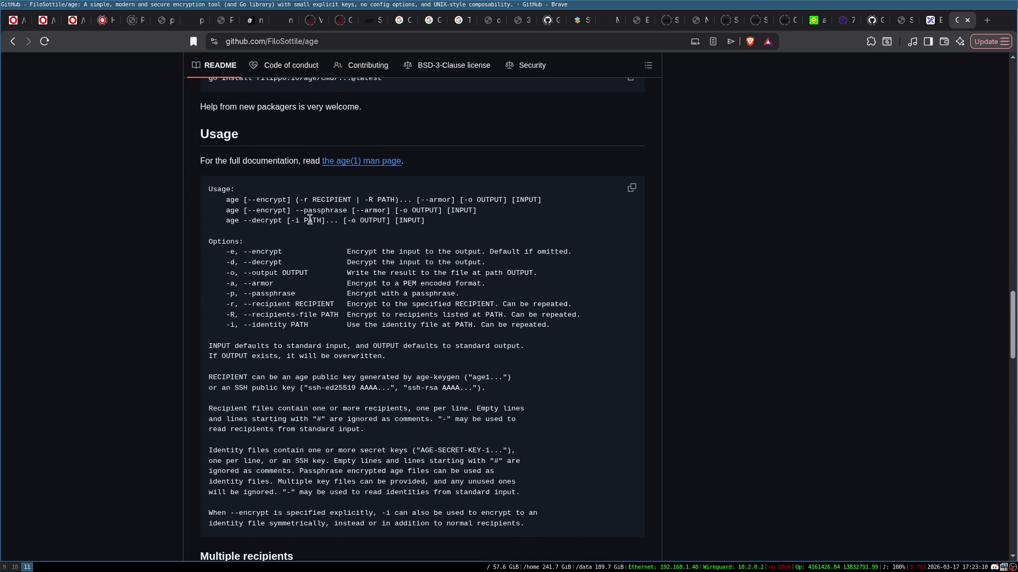
scroll(195, 296, "down", 1)
scroll(194, 296, "down", 1)
scroll(435, 290, "up", 2)
scroll(288, 215, "down", 10)
scroll(288, 216, "down", 15)
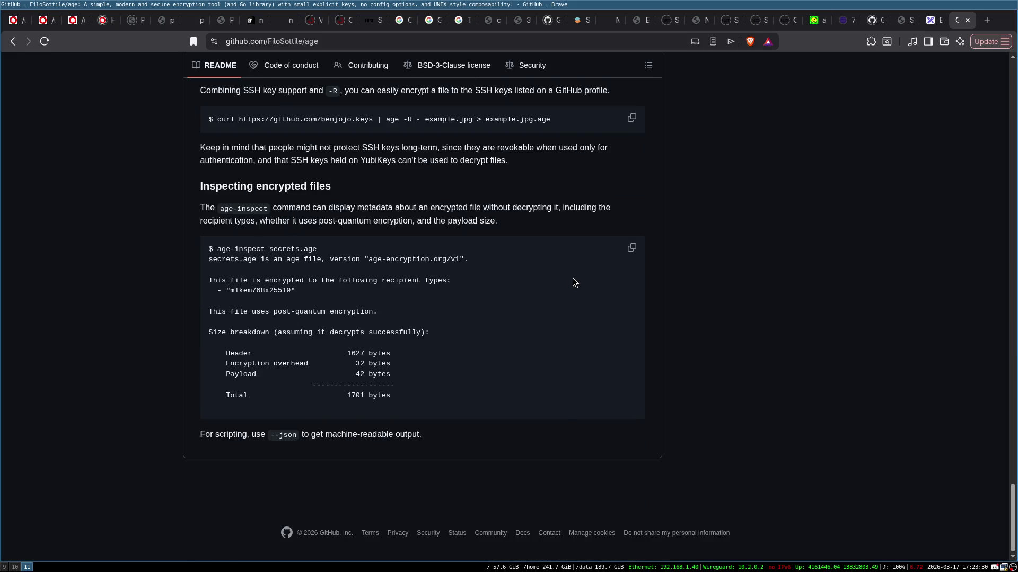
scroll(572, 276, "up", 20)
scroll(566, 272, "up", 20)
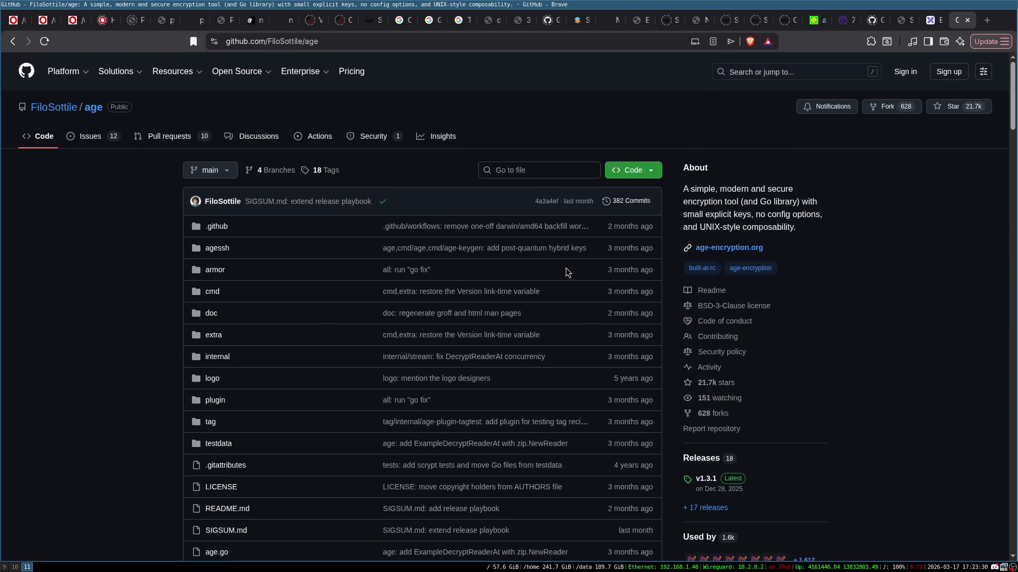
scroll(99, 268, "down", 8)
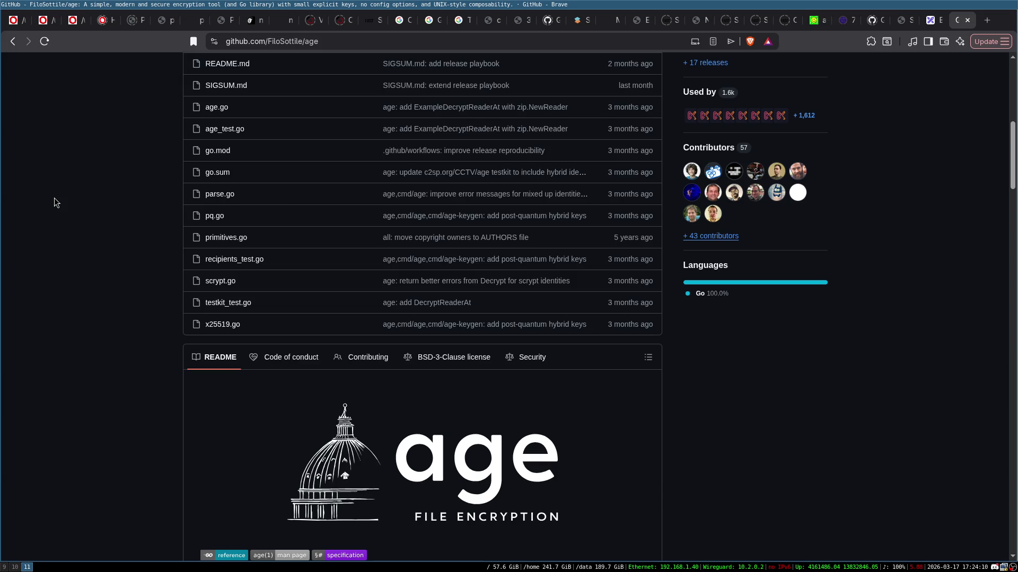
scroll(54, 201, "down", 5)
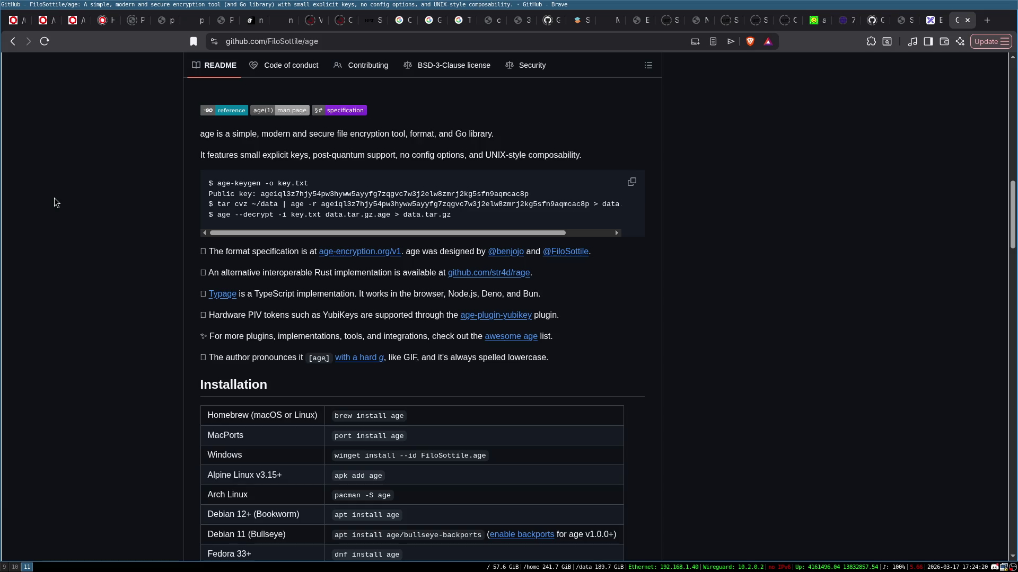
scroll(54, 199, "up", 15)
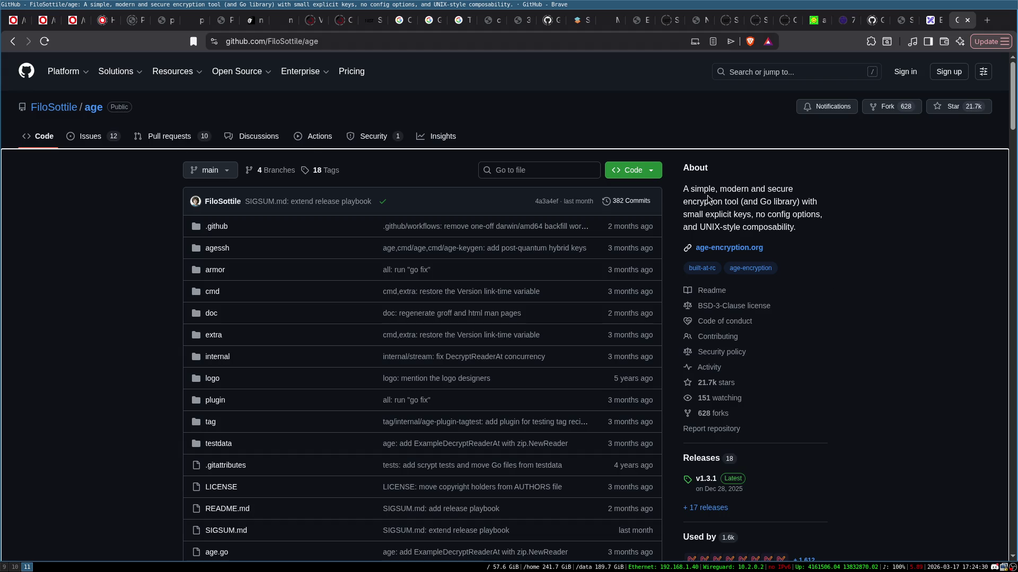
scroll(472, 252, "down", 3)
scroll(471, 251, "down", 10)
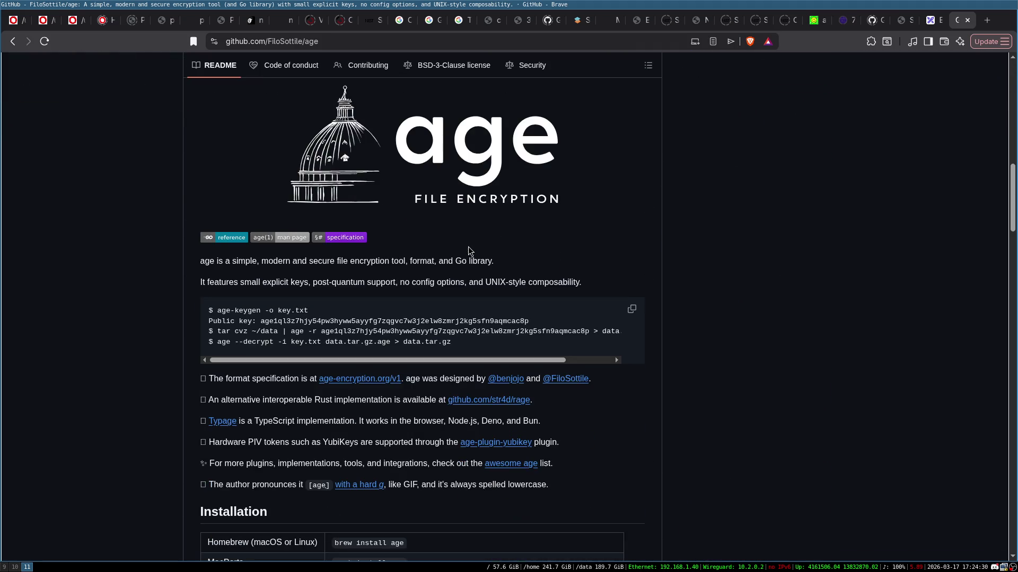
scroll(159, 303, "down", 2)
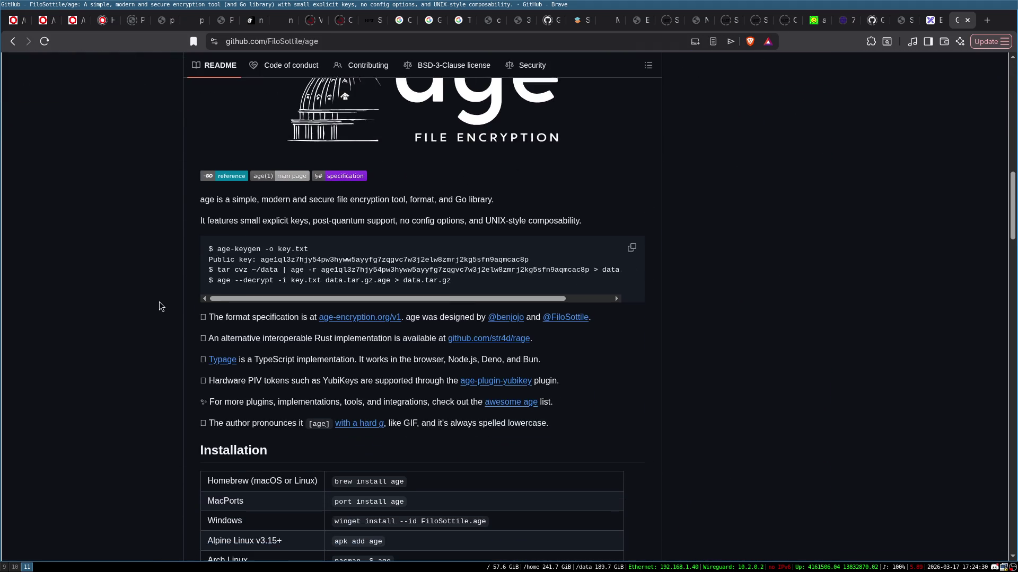
scroll(159, 302, "up", 15)
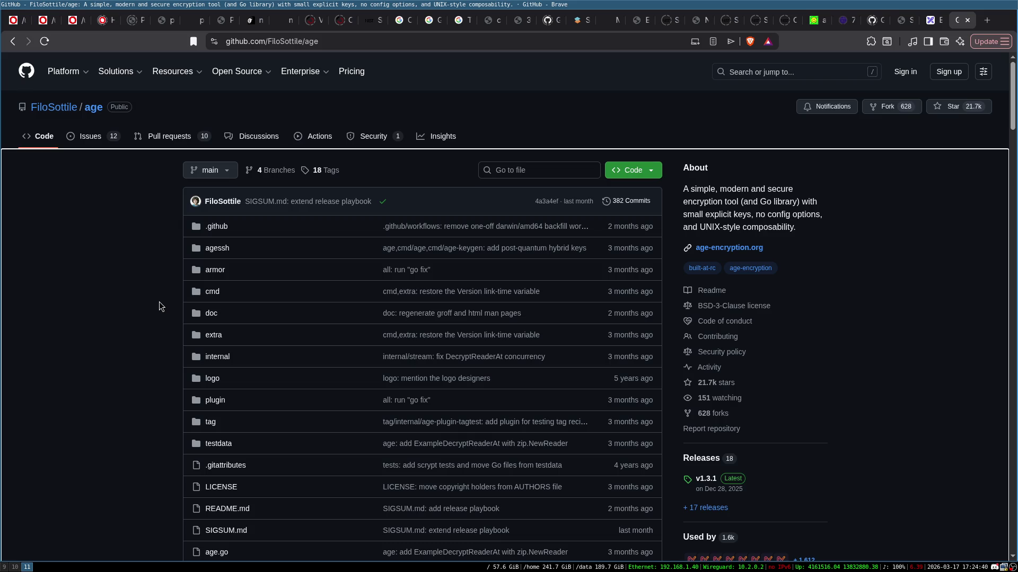
key("super+9")
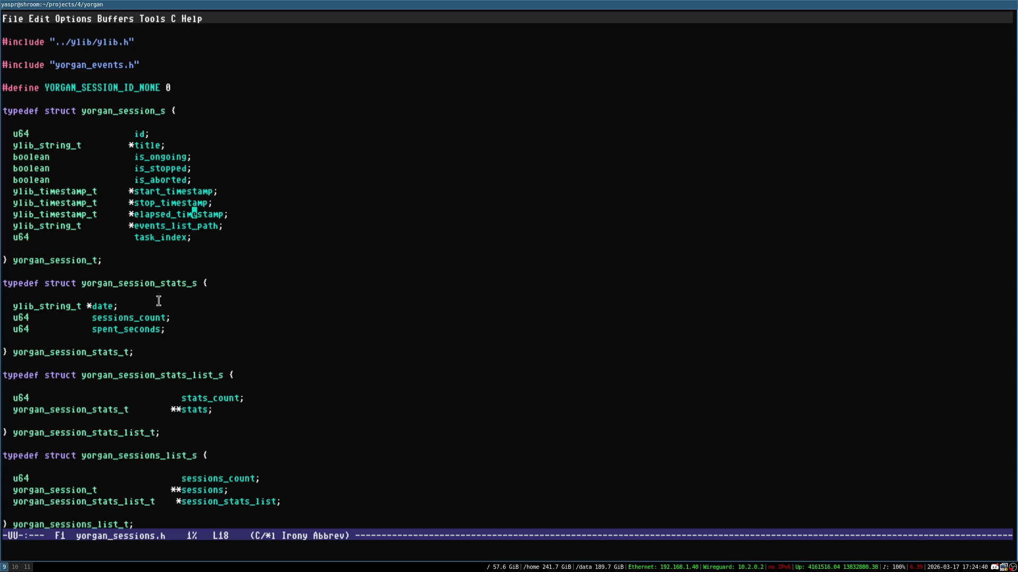
- Save yorgan_sessions.h and browse its function declarations and struct typedefs
key("ctrl+x")
key("ctrl+s")
key("ctrl+Down")
key("ctrl+Down")
key("ctrl+Down")
key("ctrl+Down")
key("ctrl+Down")
key("ctrl+Down")
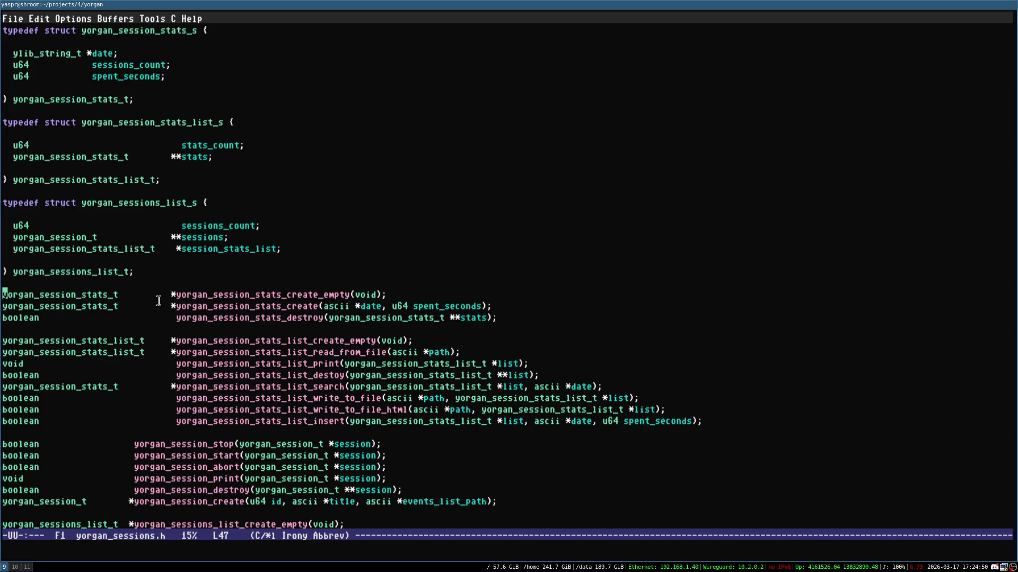
key("ctrl+x")
key("ctrl+s")
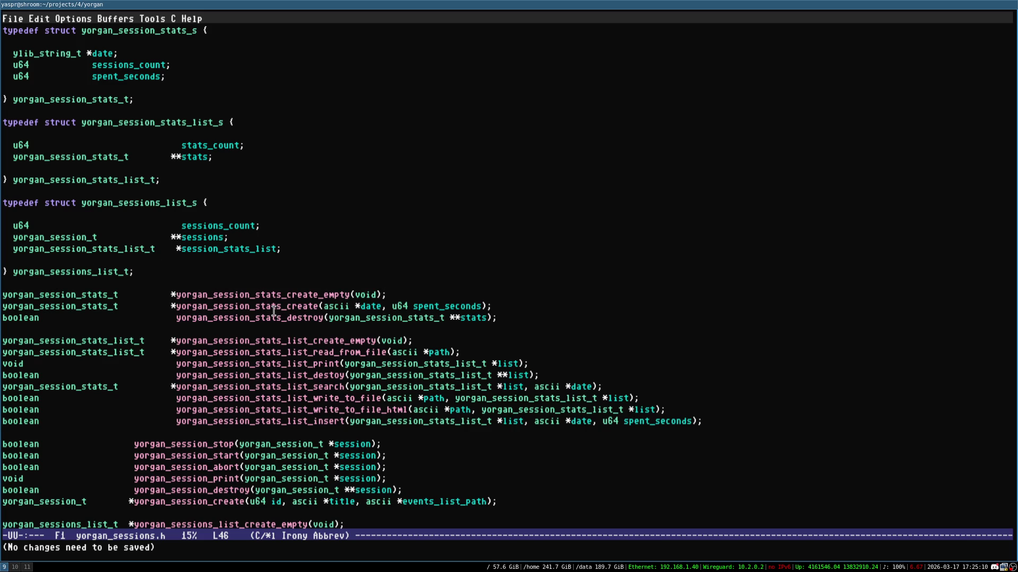
key("Down")
key("Down")
key("Down")
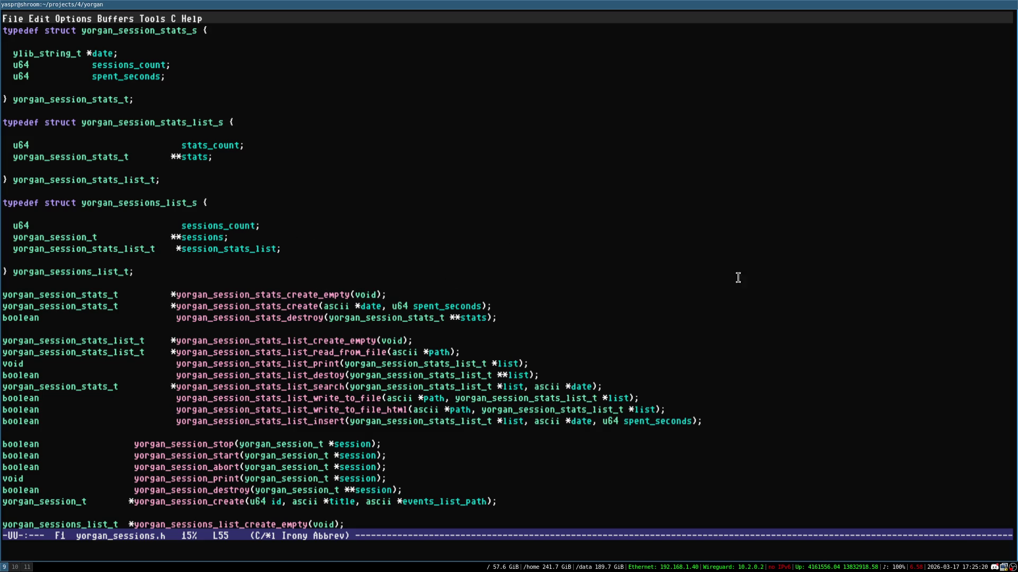
key("Down")
key("Down")
key("Down")
key("Up")
key("Up")
key("Up")
- Switch buffers through yorgan_tasks.h to yorgan.c and save it
key("ctrl+x")
key("Left")
key("ctrl+x")
key("Left")
key("ctrl+x")
key("Left")
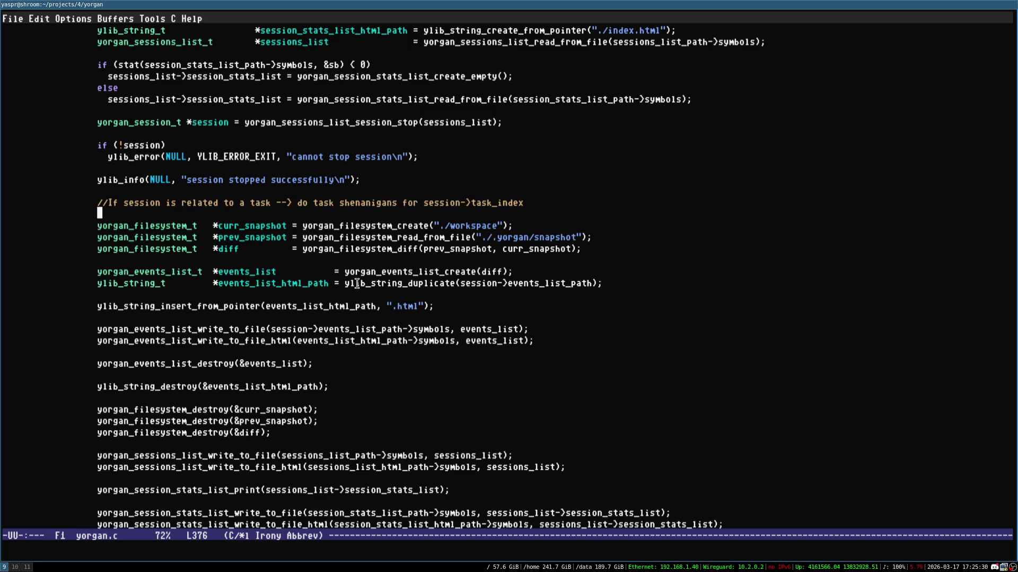
key("ctrl+x")
key("ctrl+s")
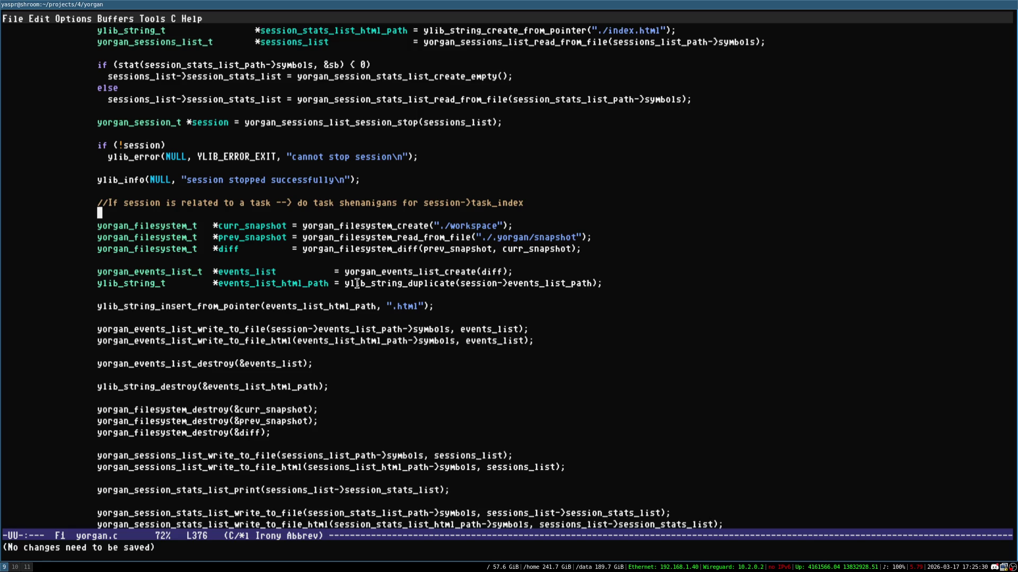
key("Up")
- Page up and down through yorgan.c's session command handling code
key("ctrl+x")
key("ctrl+s")
key("ctrl+e")
key("alt+b")
key("alt+b")
key("alt+b")
key("alt+b")
key("alt+b")
key("alt+b")
key("ctrl+x")
key("ctrl+s")
key("alt+v")
key("ctrl+x")
key("ctrl+s")
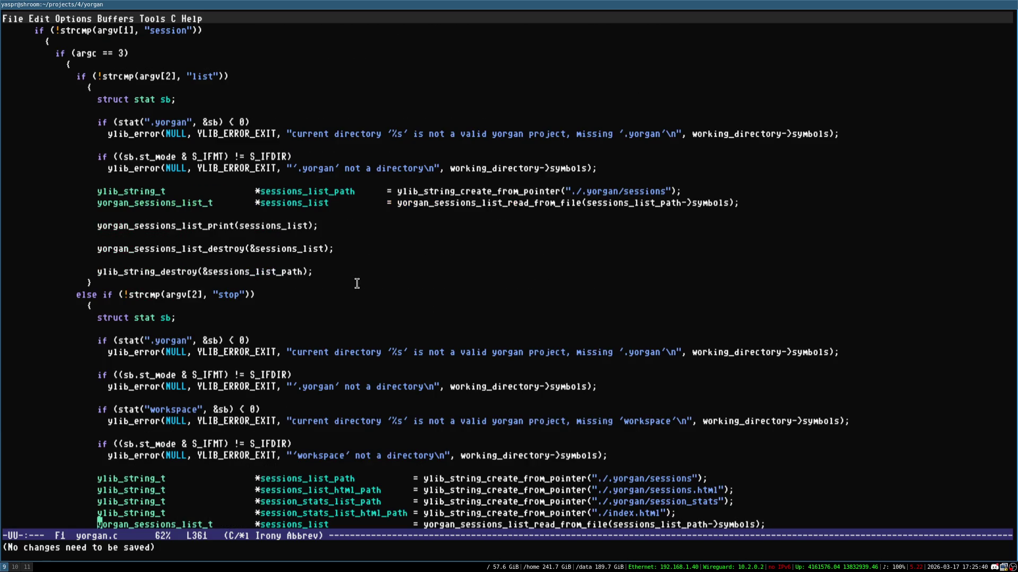
key("ctrl+v")
- Move down to the ylib_error line, save, and page back up toward the top of yorgan.c
key("ctrl+Down")
key("ctrl+Down")
key("ctrl+Down")
key("Down")
key("Down")
key("alt+m")
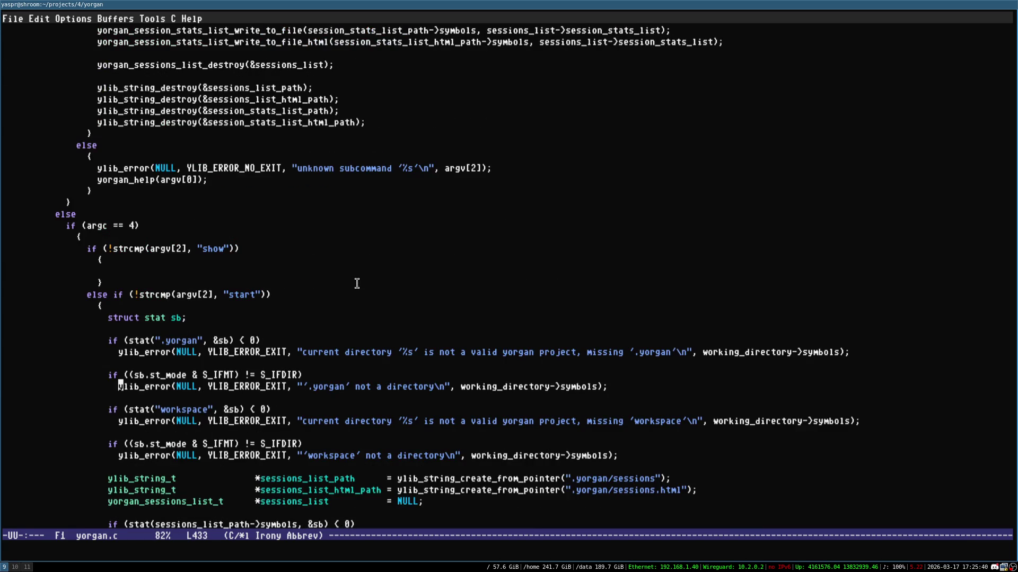
key("ctrl+x")
key("ctrl+s")
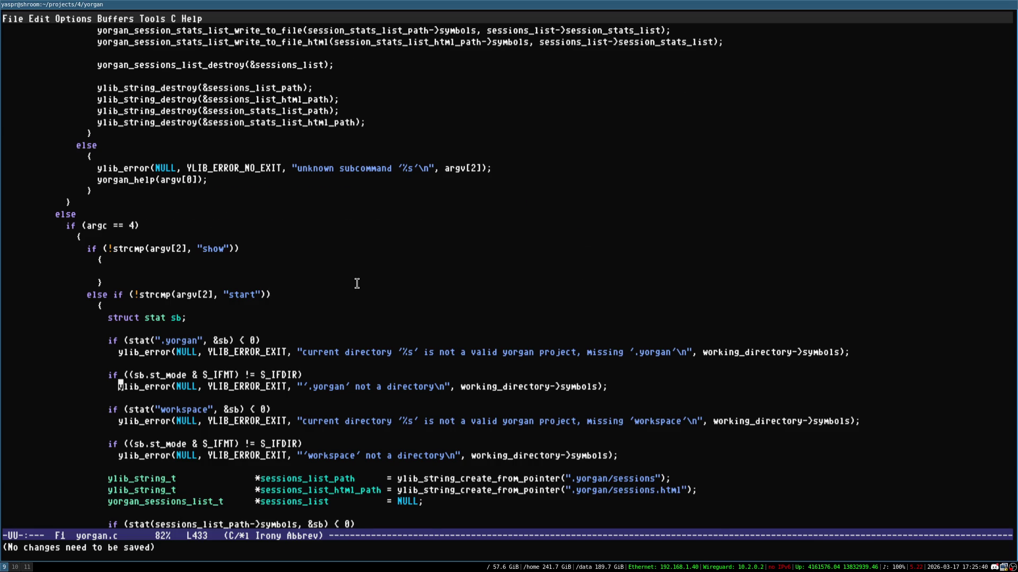
key("alt+v")
key("alt+v")
key("alt+v")
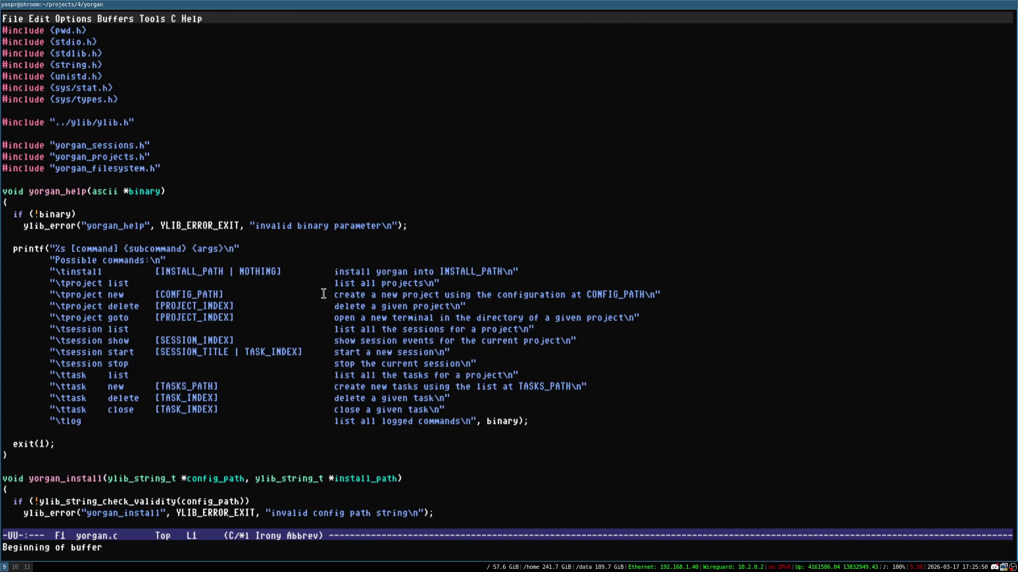
left_click_drag(53, 375, 172, 421)
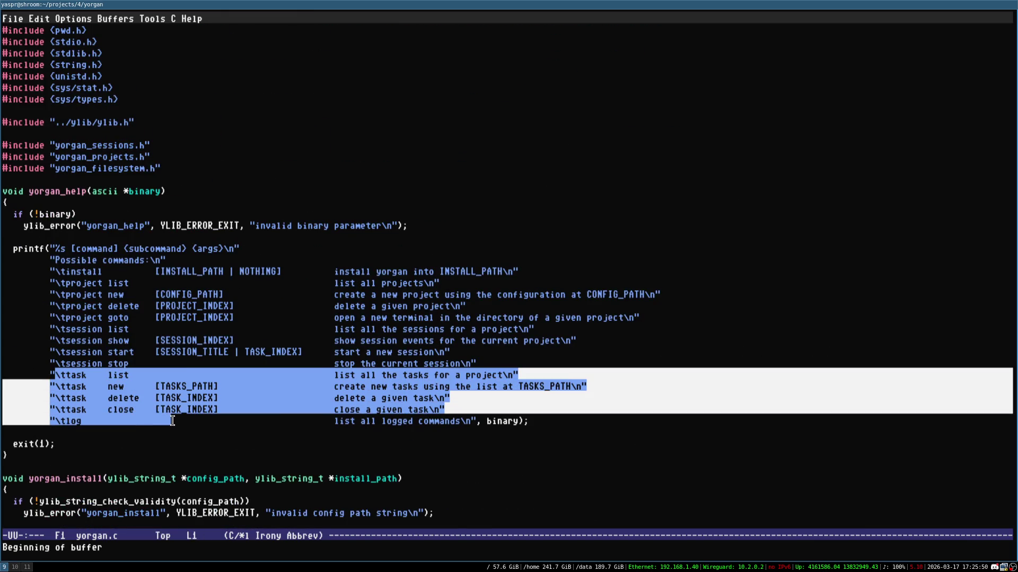
left_click(171, 422)
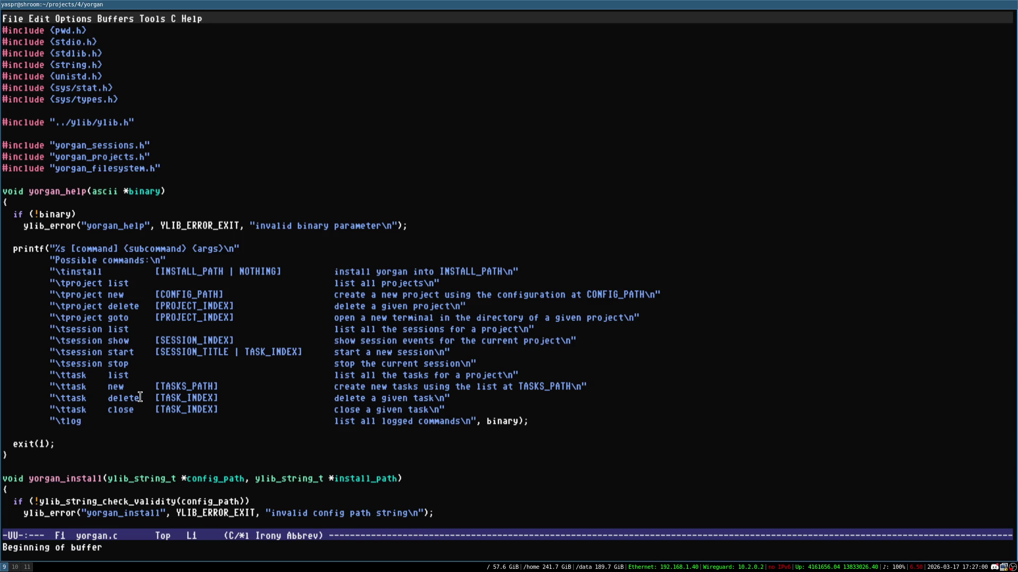
- Switch to Brave and close the GitHub and Excalidraw tabs
key("super+ctrl+1")
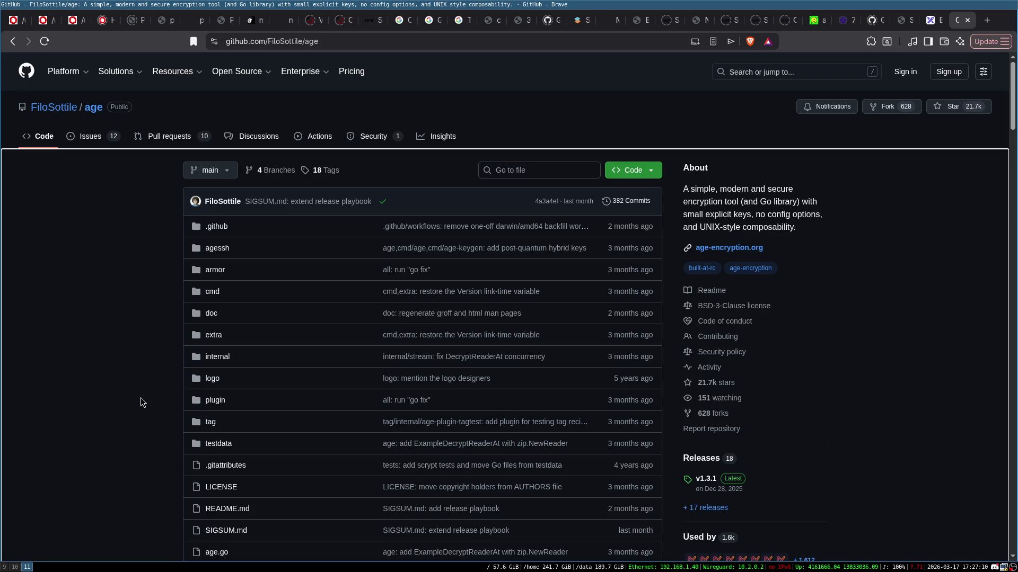
key("ctrl+w")
key("ctrl+w")
scroll(436, 271, "up", 13)
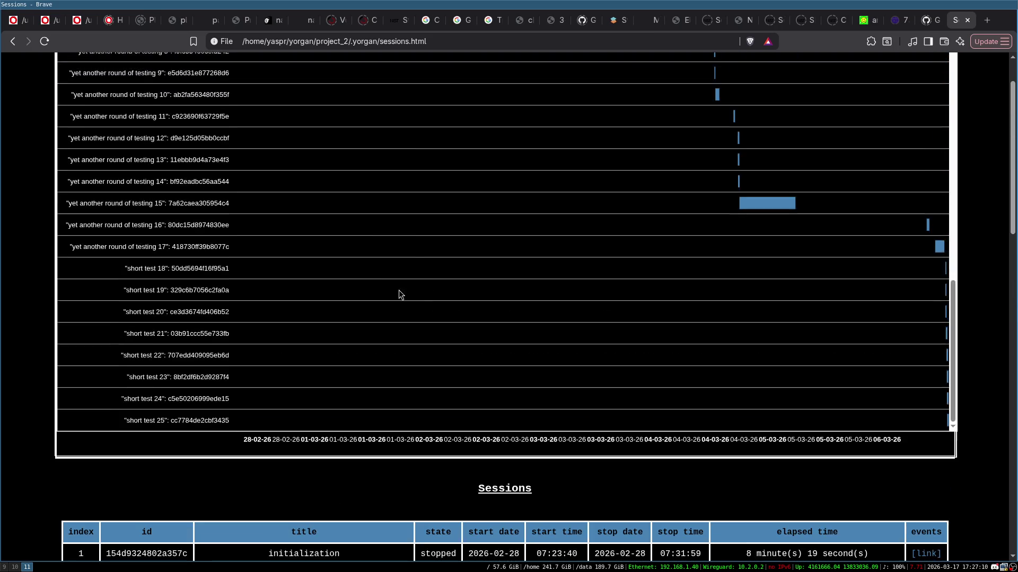
scroll(13, 201, "up", 1)
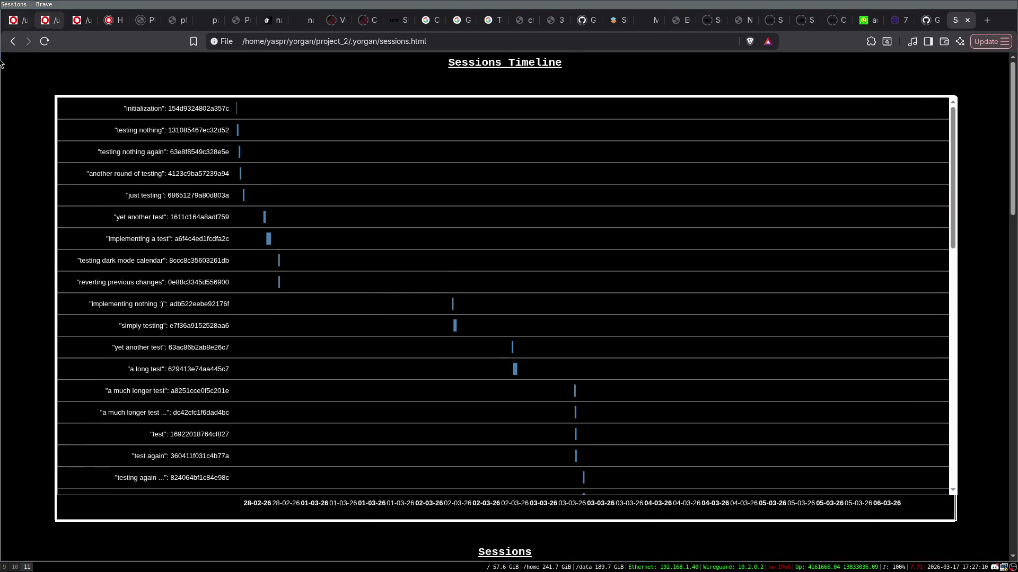
- Go back twice to the projects list and open project_2's overview page
left_click(14, 42)
left_click(14, 42)
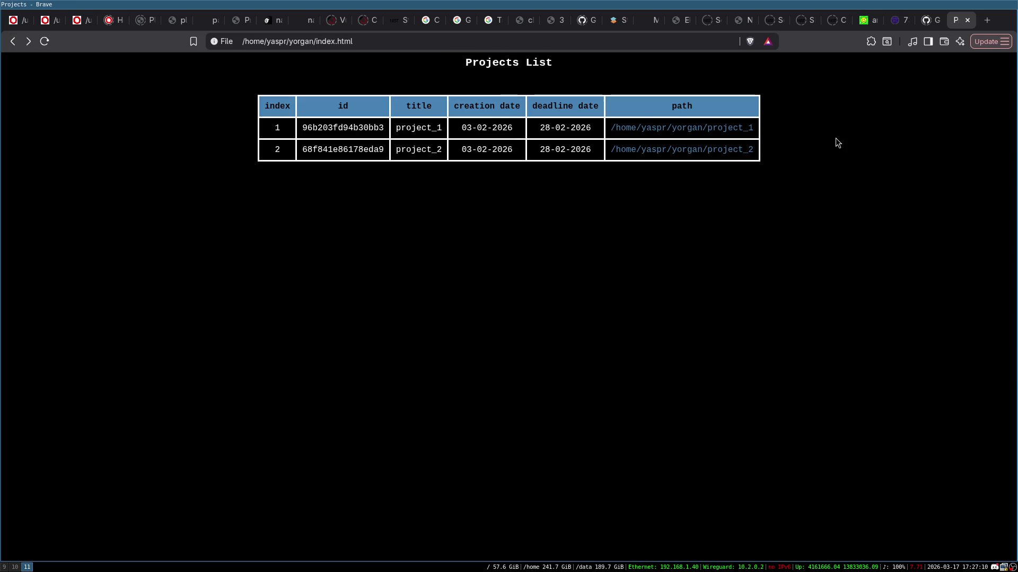
left_click(642, 150)
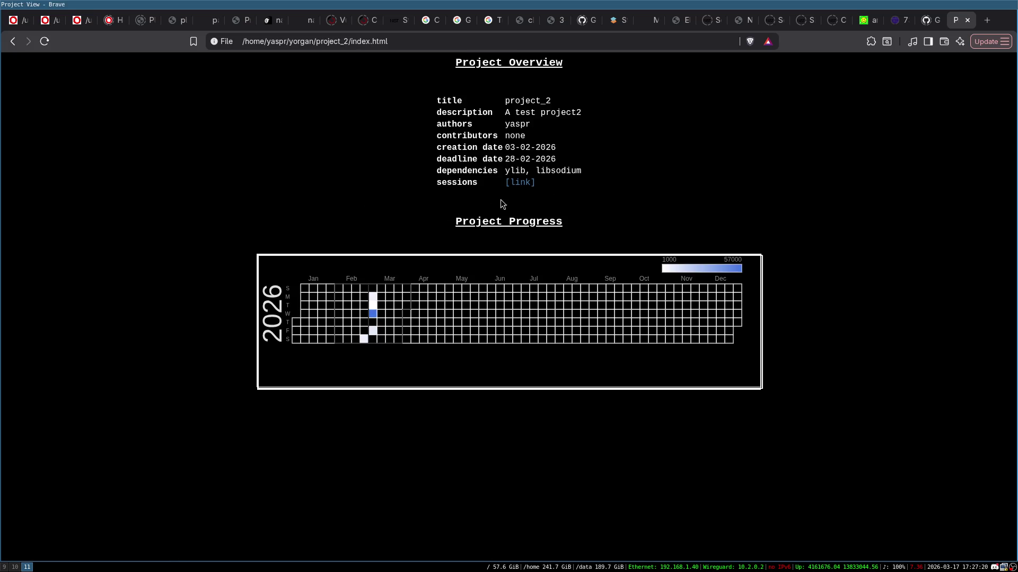